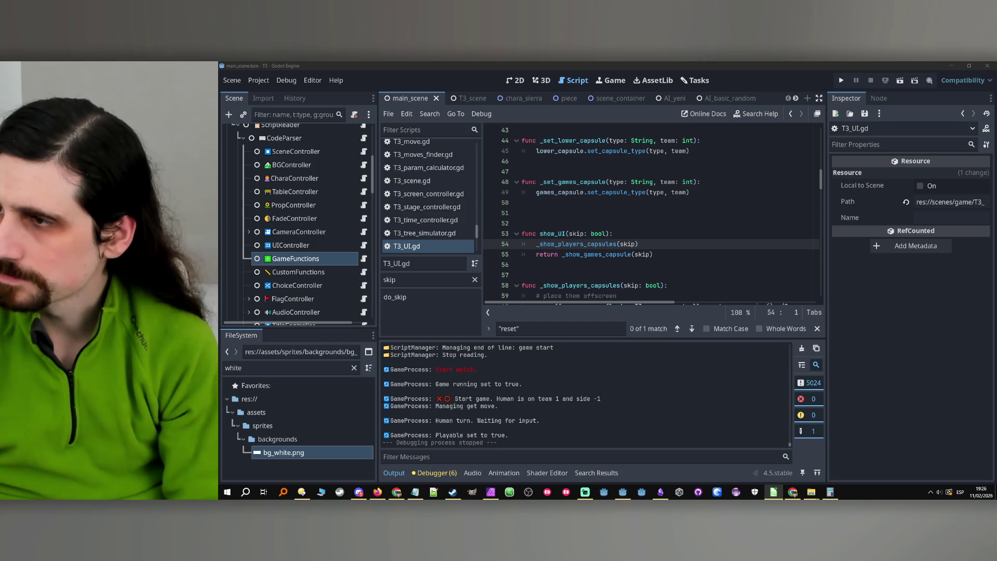
# - Rerun the project and scroll the Output log through the ScriptManager skip and else lines
pyautogui.press('F5')
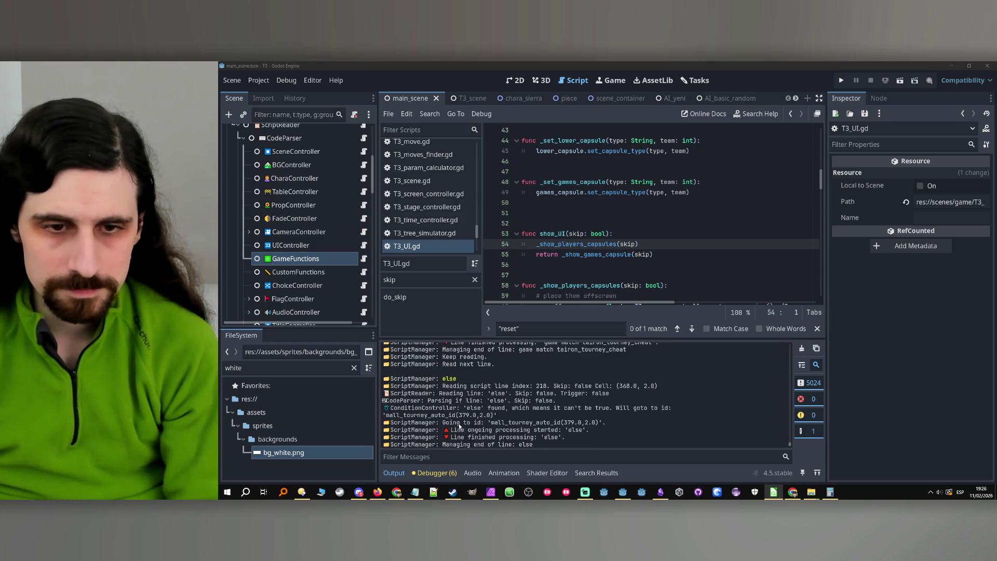
pyautogui.scroll(2, 464, 415)
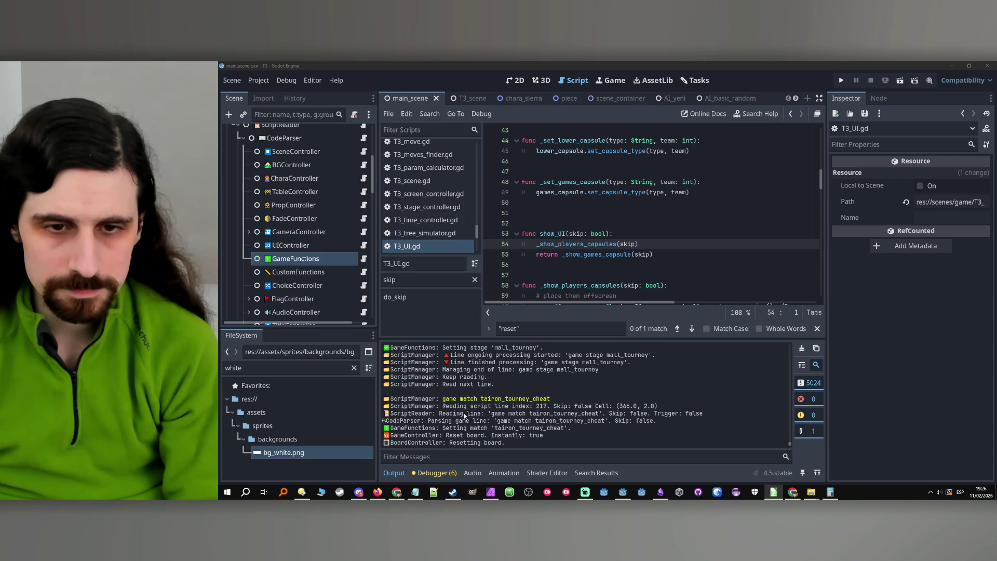
pyautogui.scroll(-3, 465, 415)
pyautogui.scroll(-1, 471, 409)
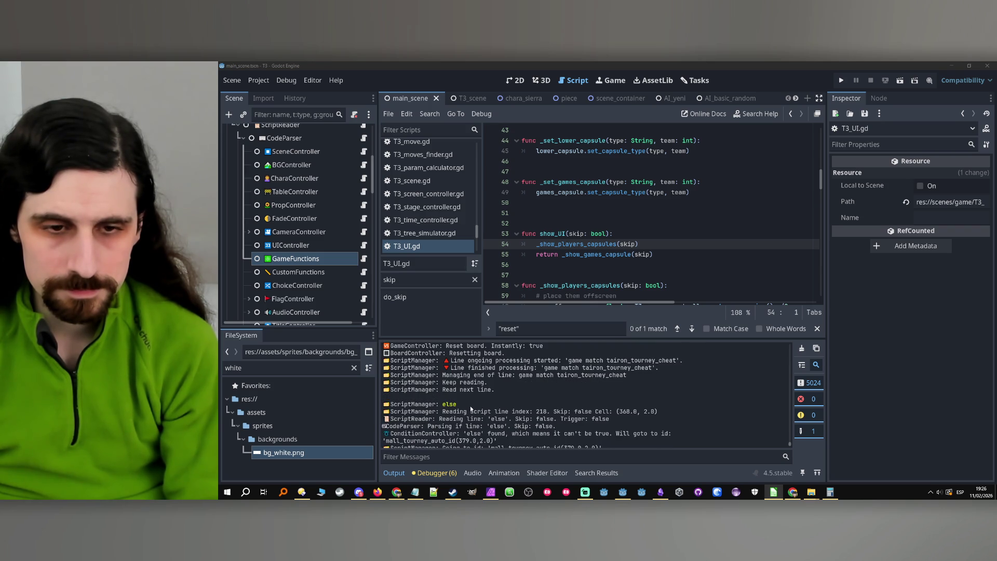
pyautogui.scroll(2, 471, 408)
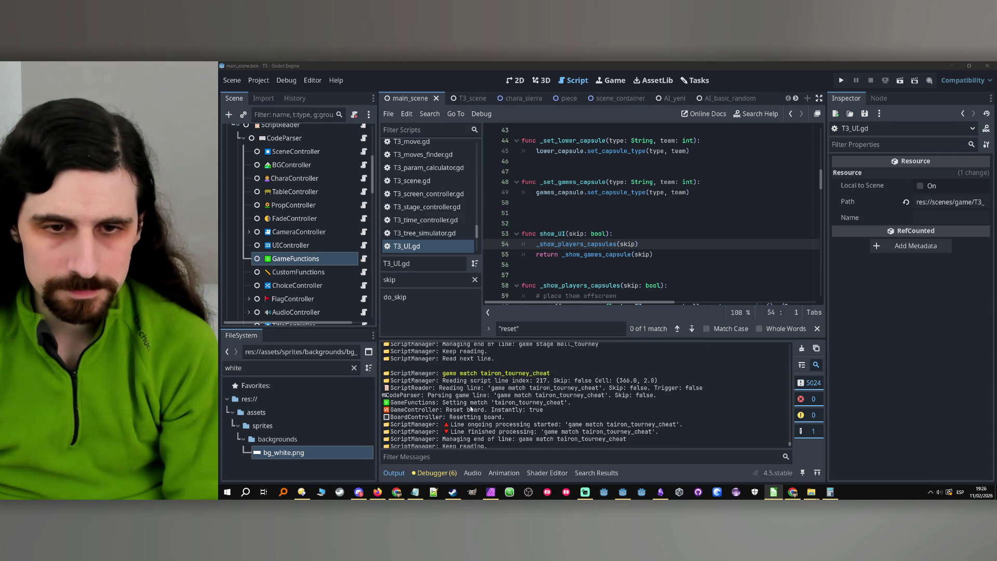
pyautogui.scroll(-3, 458, 428)
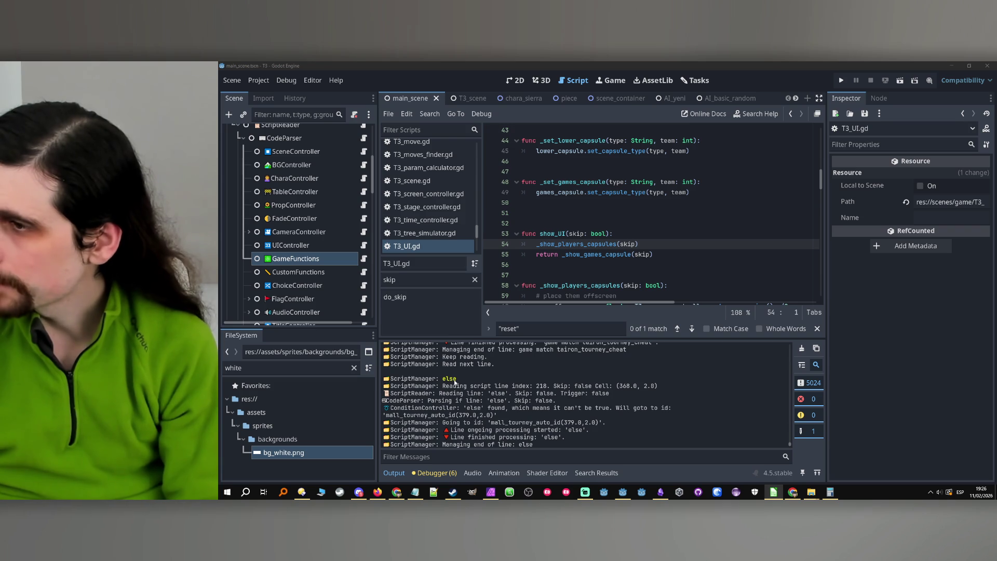
pyautogui.scroll(-4, 452, 394)
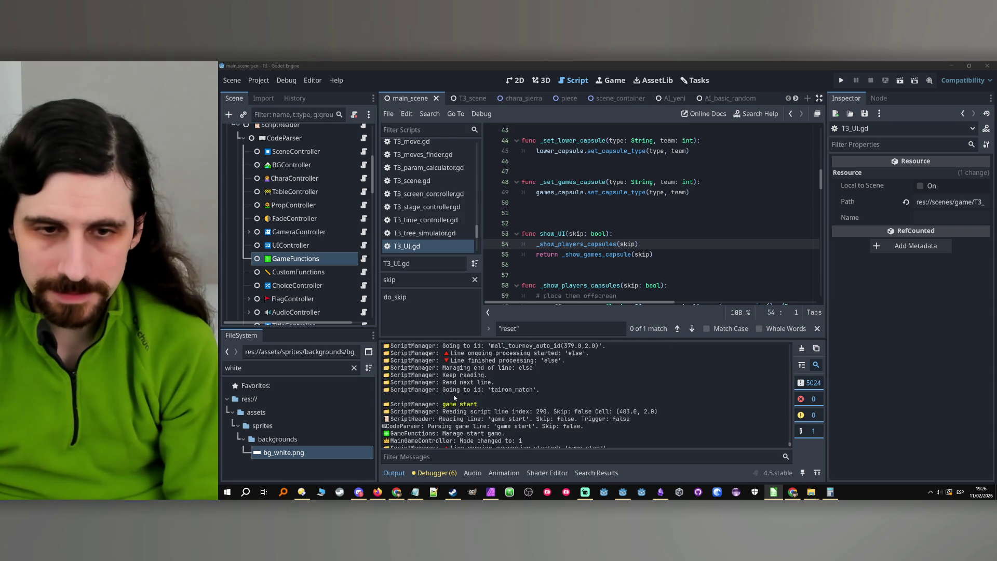
pyautogui.scroll(-5, 565, 402)
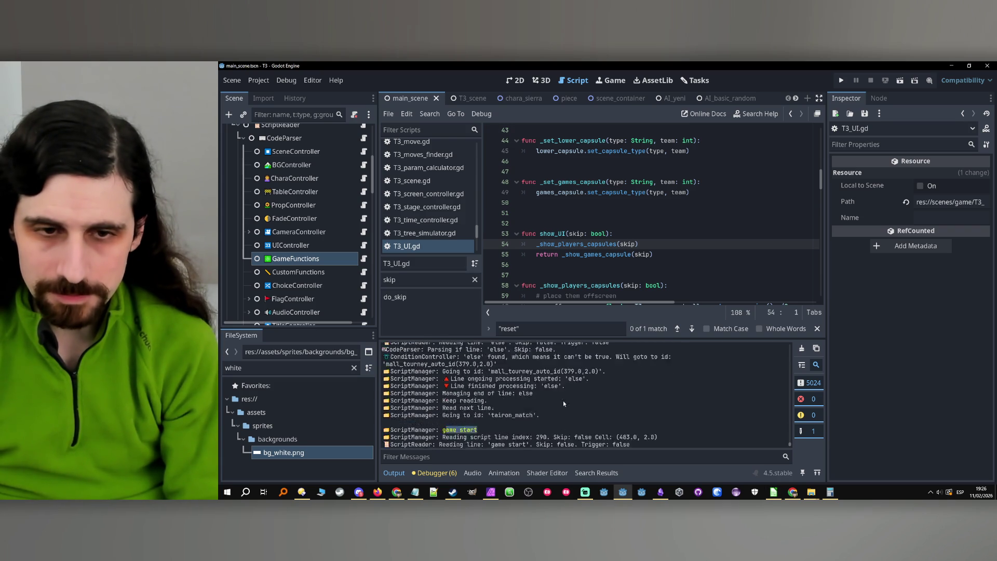
pyautogui.scroll(1, 525, 414)
pyautogui.scroll(5, 524, 413)
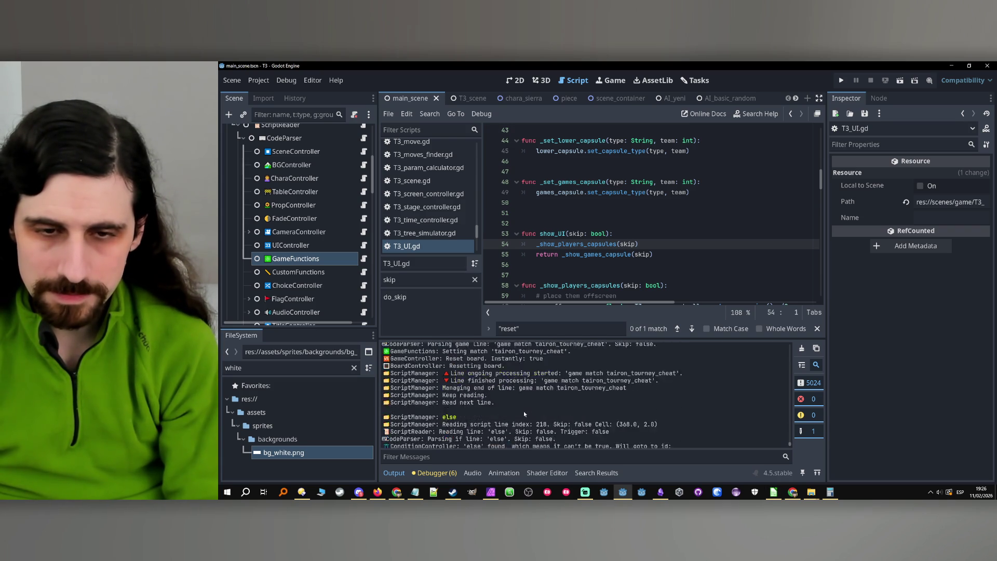
pyautogui.scroll(-3, 538, 398)
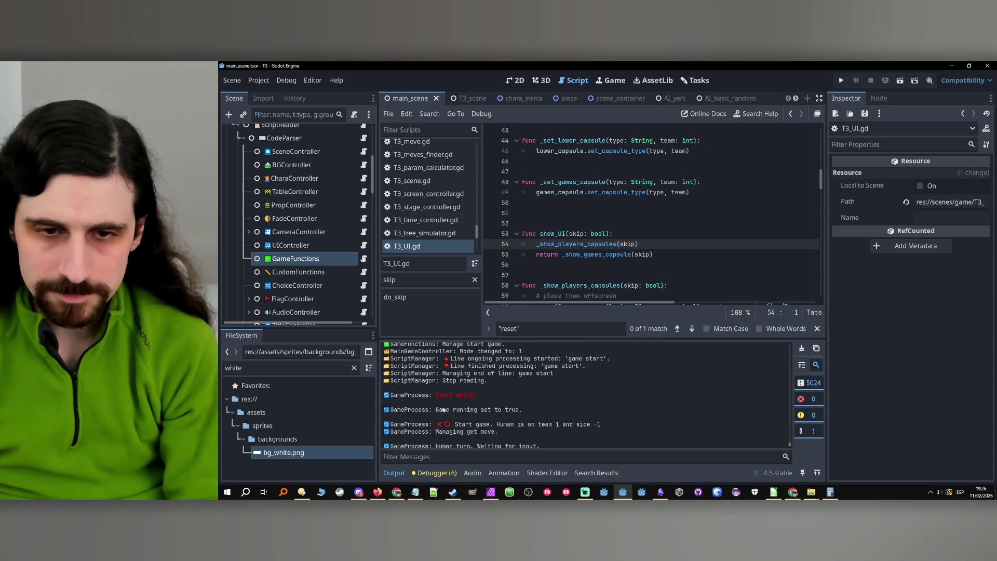
# - Select the human-turn waiting-for-input log line, then bring up the 'Script parser commands' note
pyautogui.moveTo(441, 421); pyautogui.dragTo(618, 420)
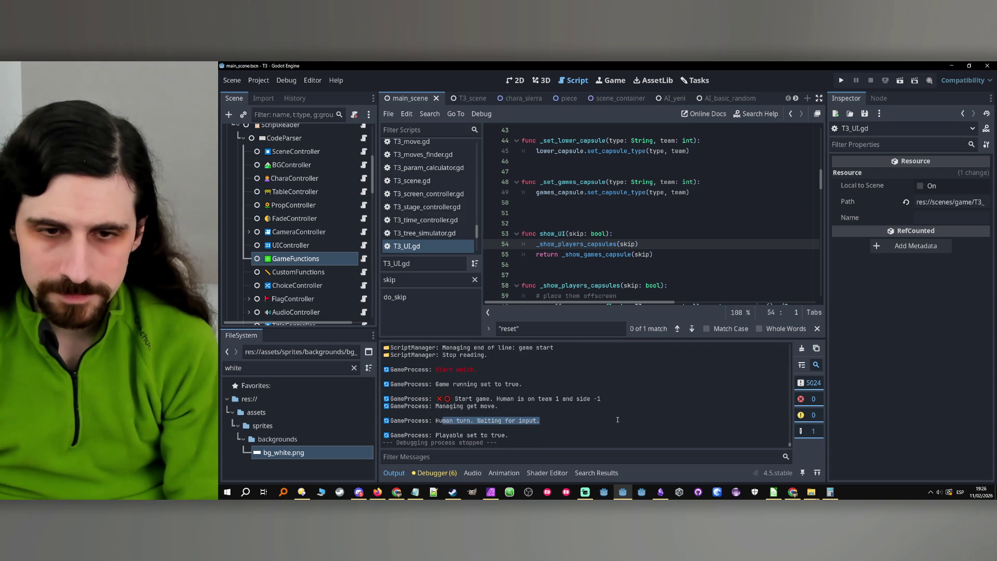
pyautogui.click(614, 422)
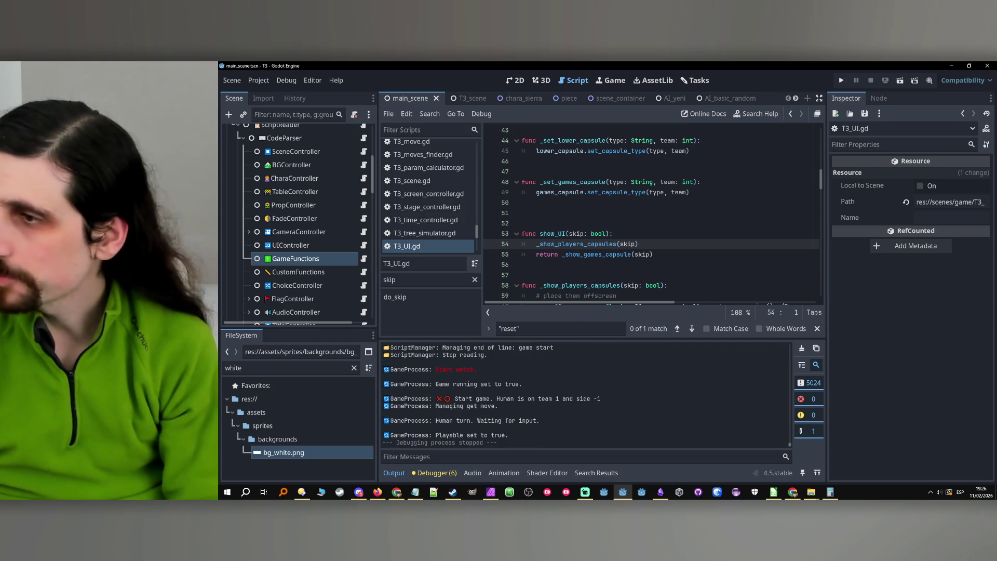
pyautogui.hotkey('alt', 'Tab')
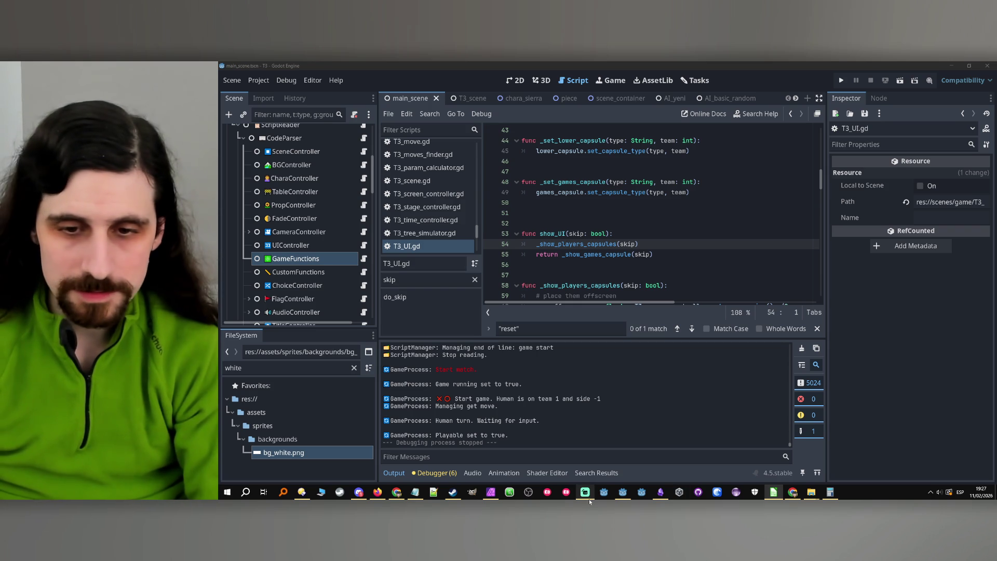
pyautogui.click(660, 492)
pyautogui.click(322, 418)
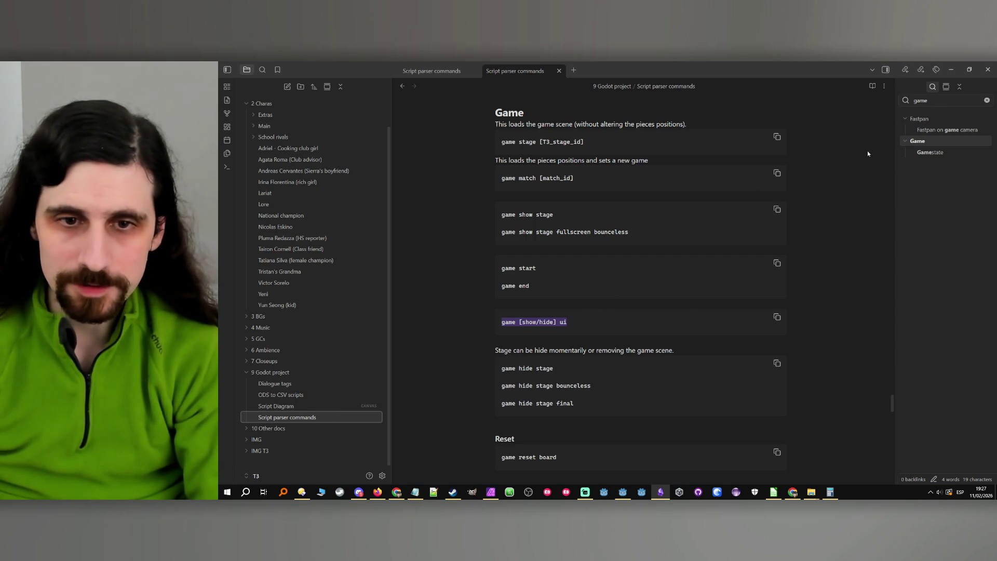
pyautogui.scroll(2, 550, 329)
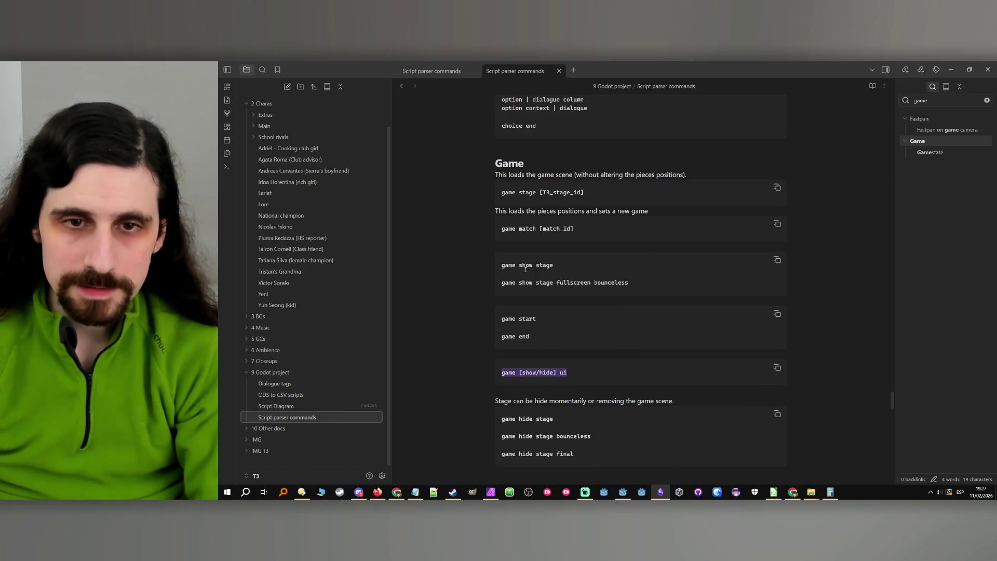
pyautogui.click(951, 68)
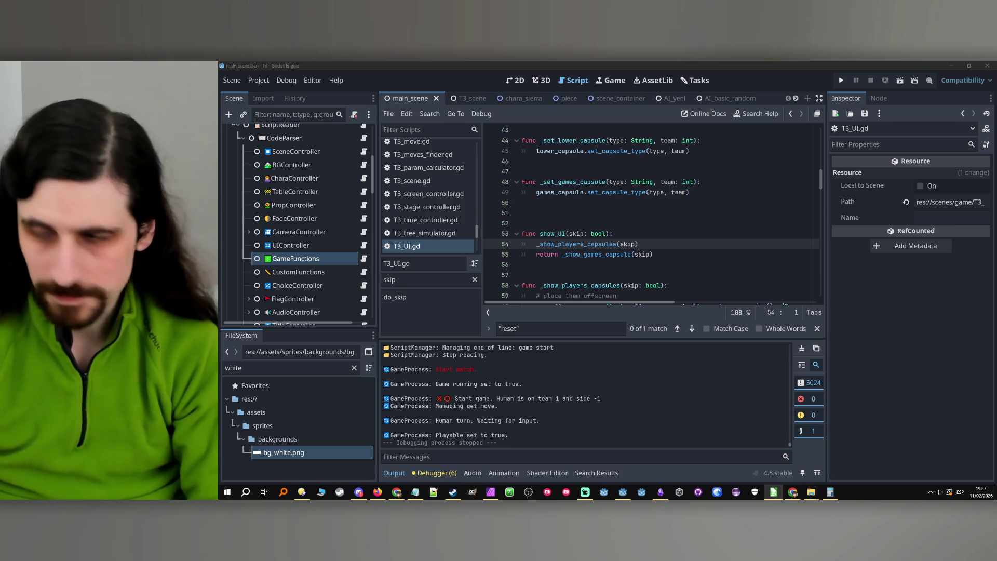
# - Run the main scene, answer No., skip both tournament games, and reply 'Gonna cry?'
pyautogui.click(842, 80)
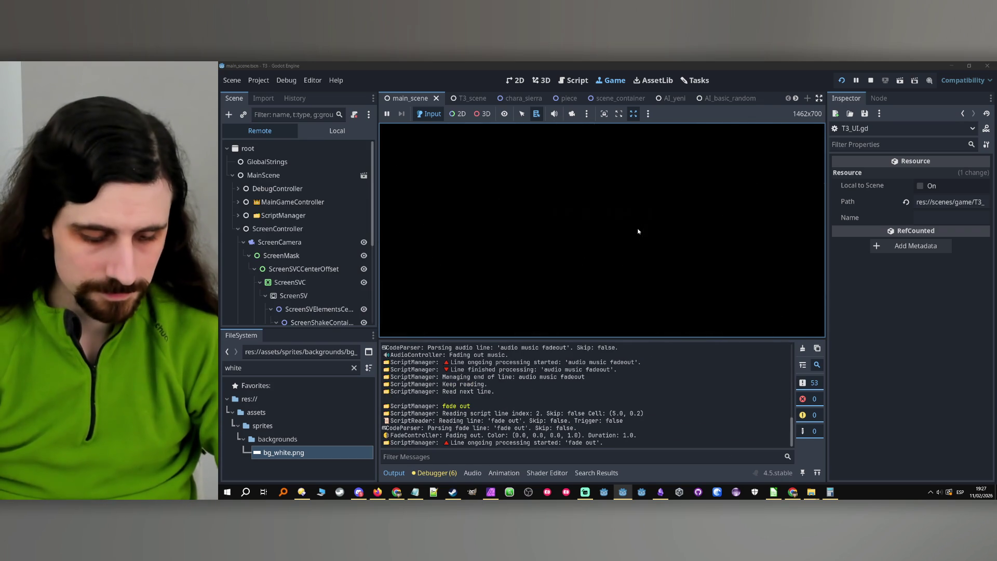
pyautogui.click(635, 263)
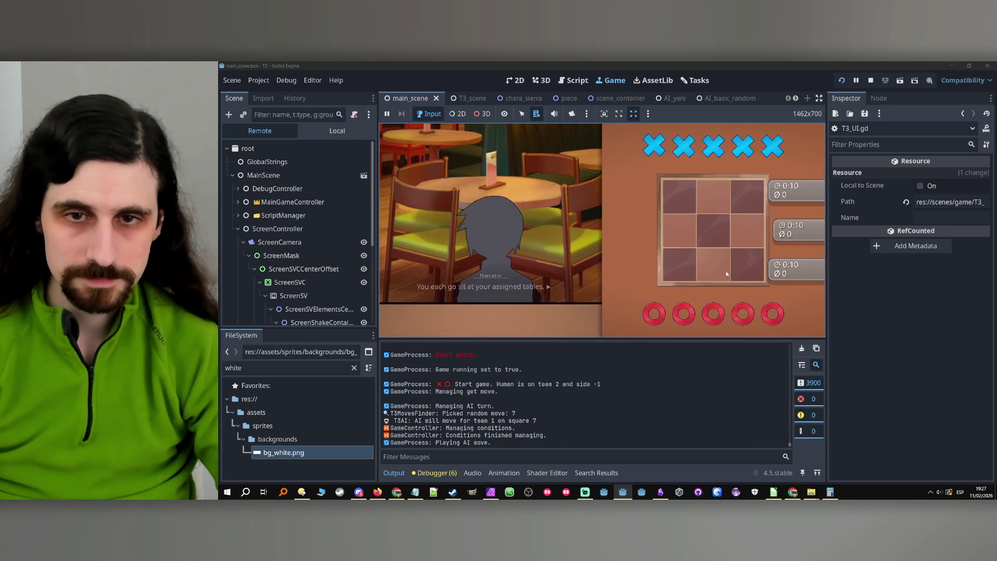
pyautogui.click(716, 284)
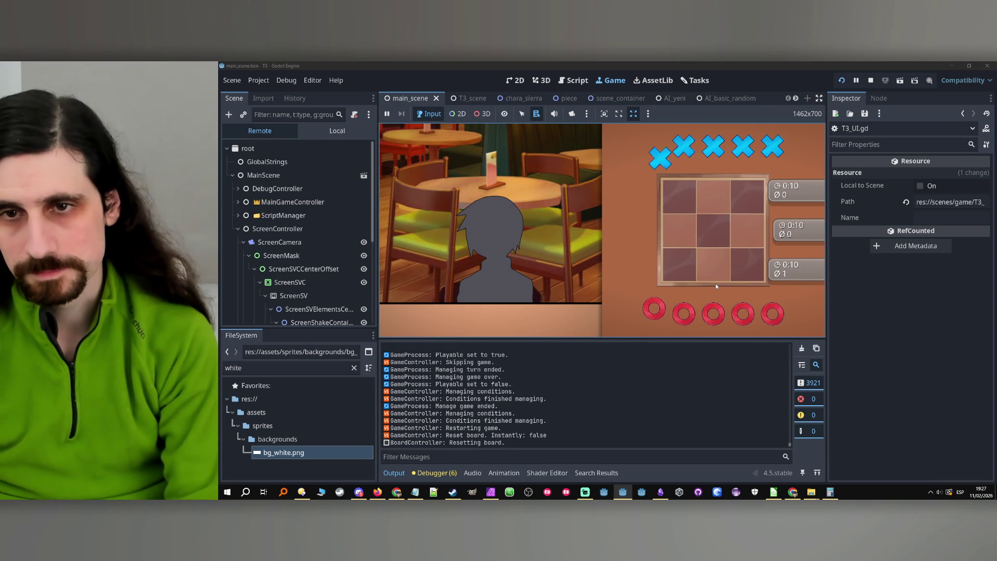
pyautogui.click(714, 290)
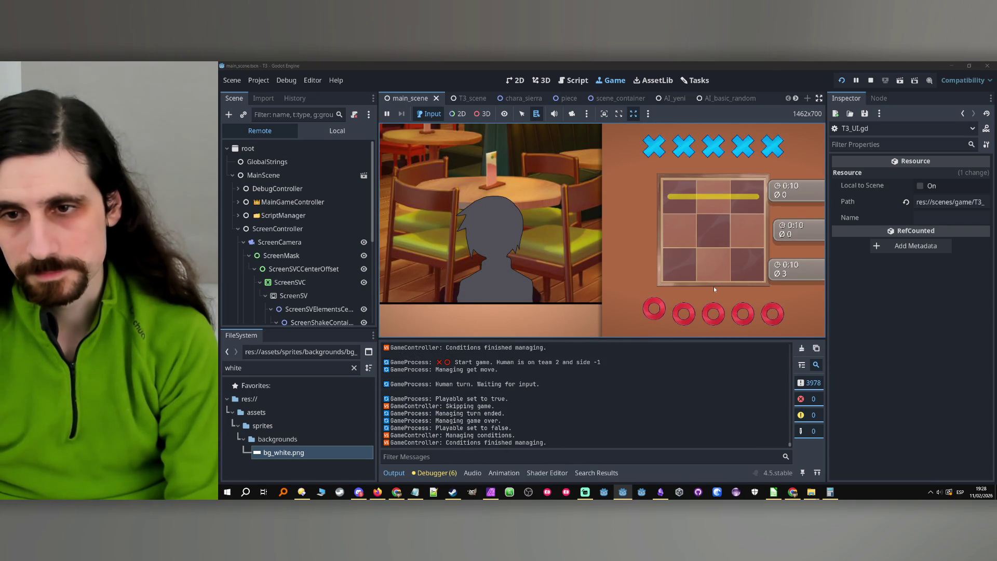
pyautogui.click(544, 266)
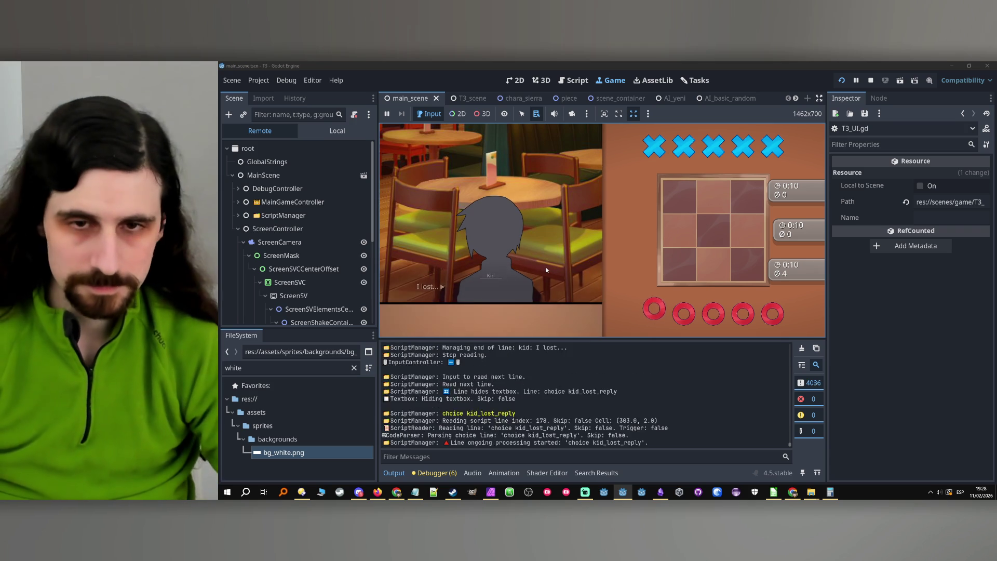
pyautogui.click(557, 260)
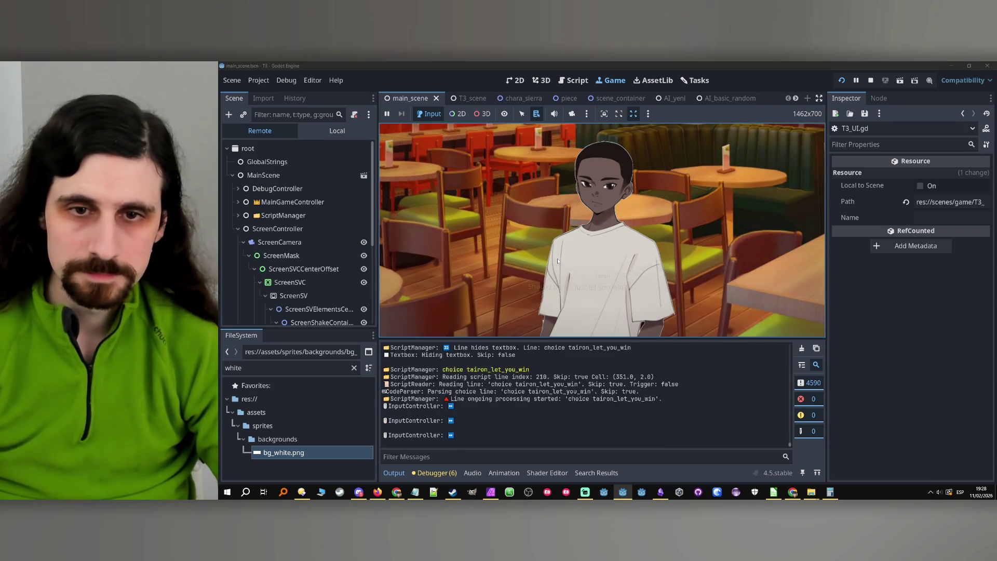
# - Start the cafe match and fill the left column with X's in the first two rounds
pyautogui.click(586, 242)
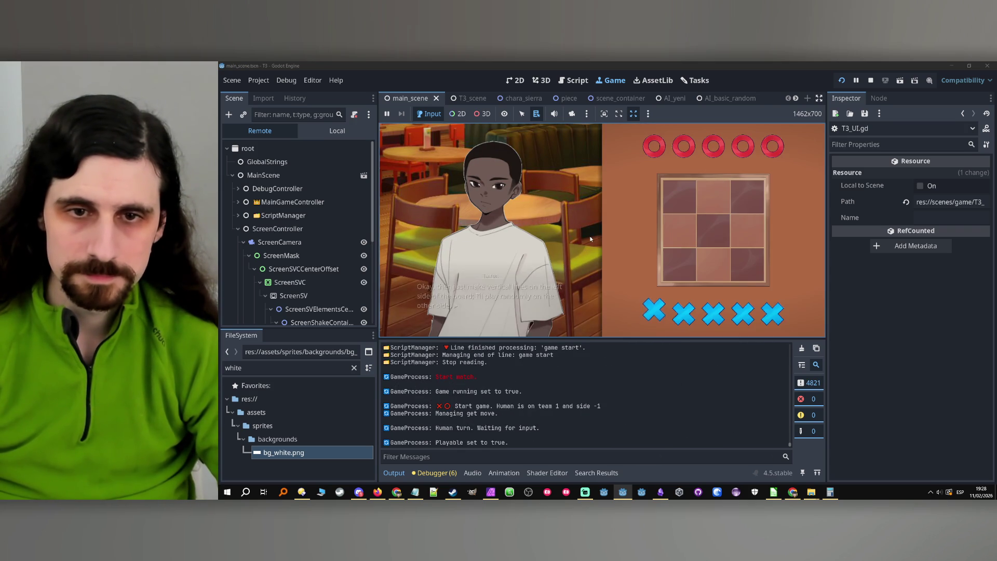
pyautogui.click(680, 272)
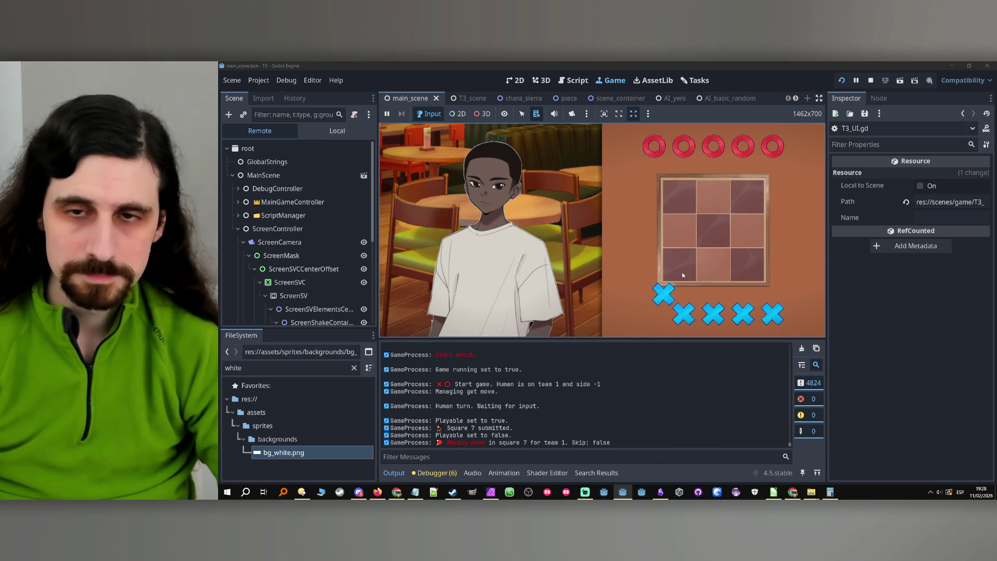
pyautogui.click(684, 236)
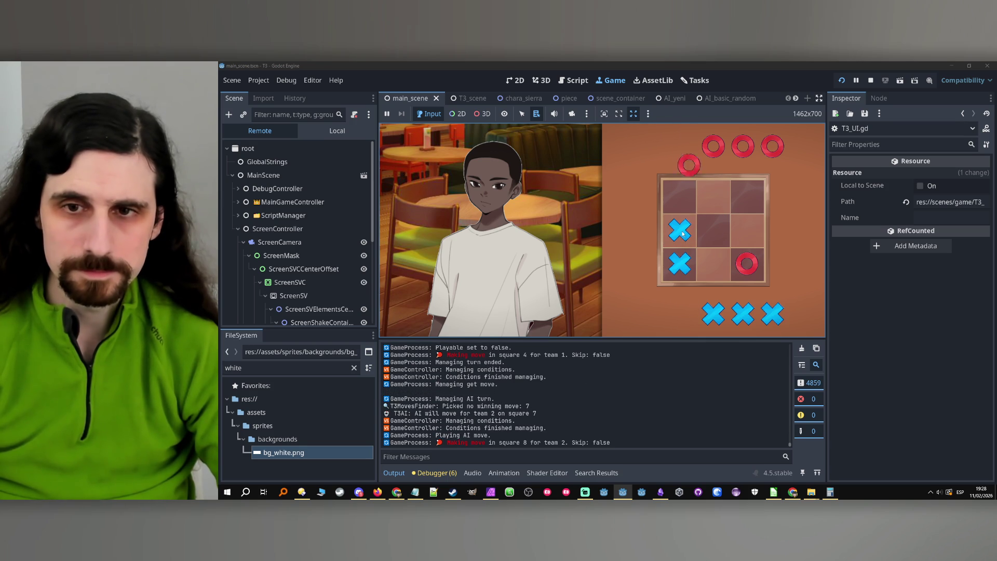
pyautogui.click(681, 204)
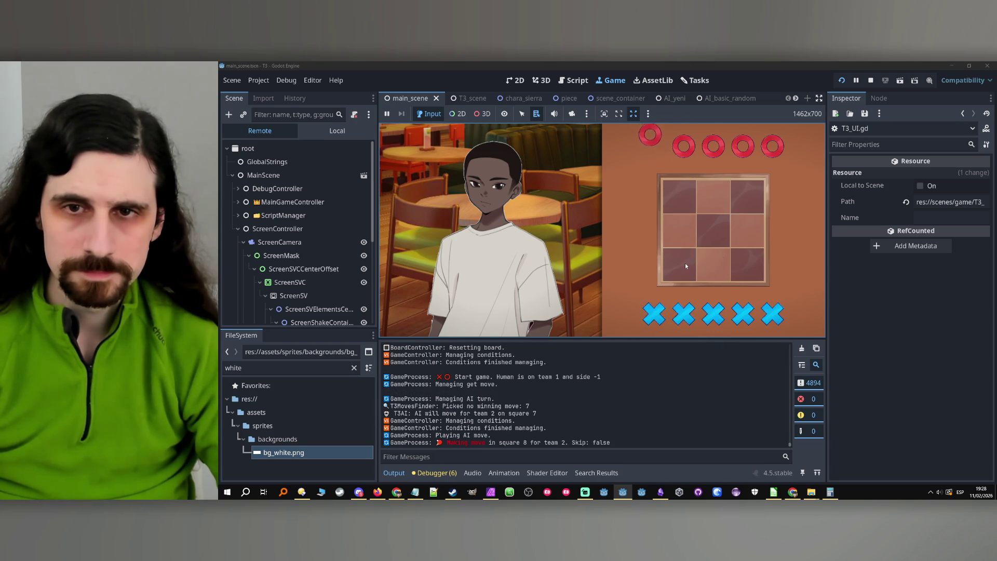
pyautogui.click(684, 263)
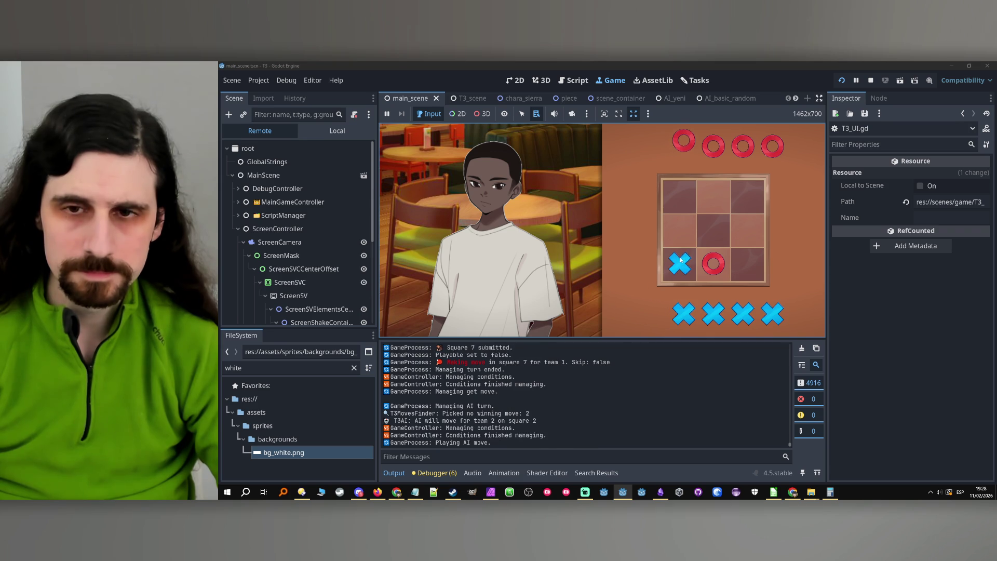
pyautogui.click(679, 233)
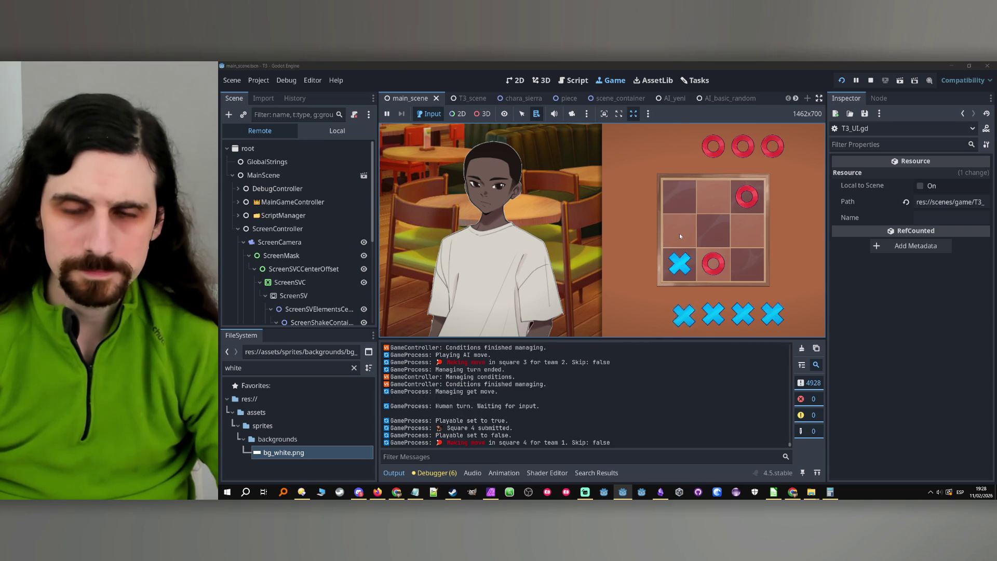
pyautogui.click(677, 198)
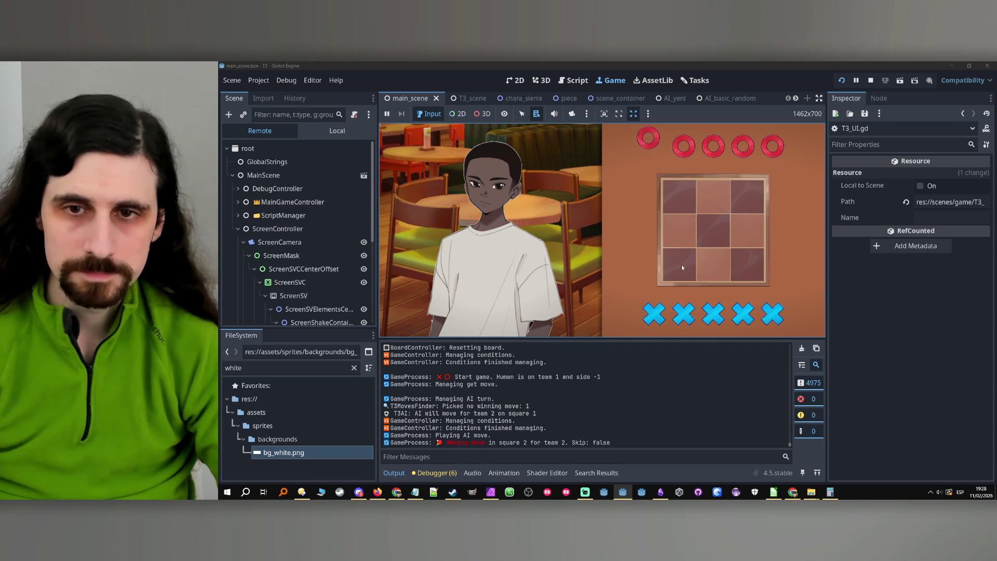
# - Fill the left column with X's in the next two rounds to finish the match
pyautogui.click(680, 264)
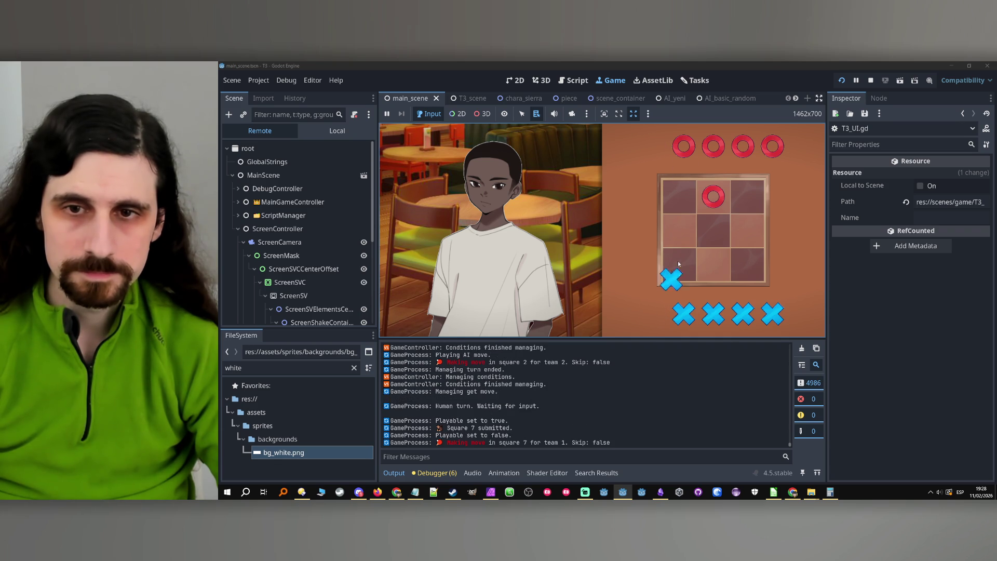
pyautogui.click(681, 232)
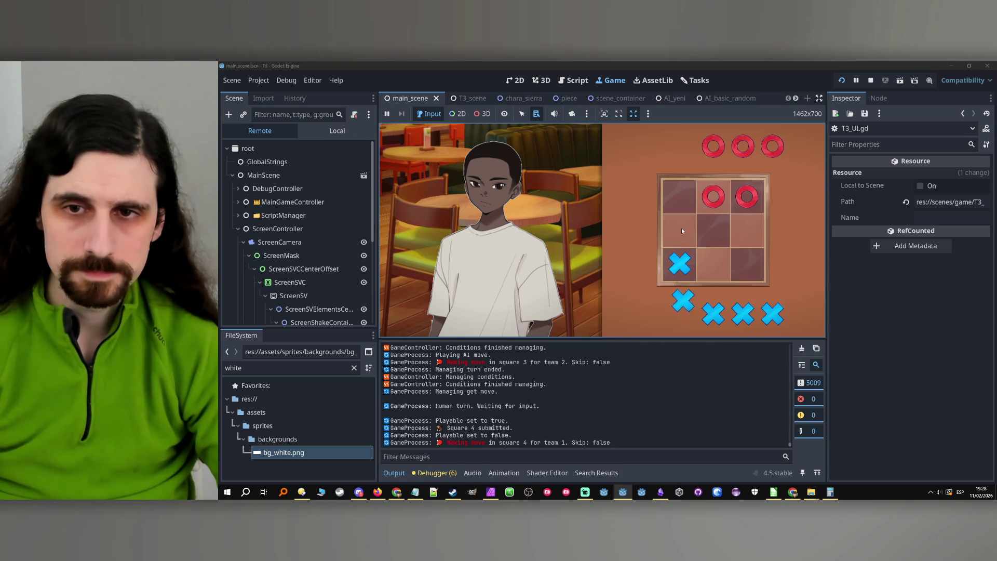
pyautogui.click(681, 203)
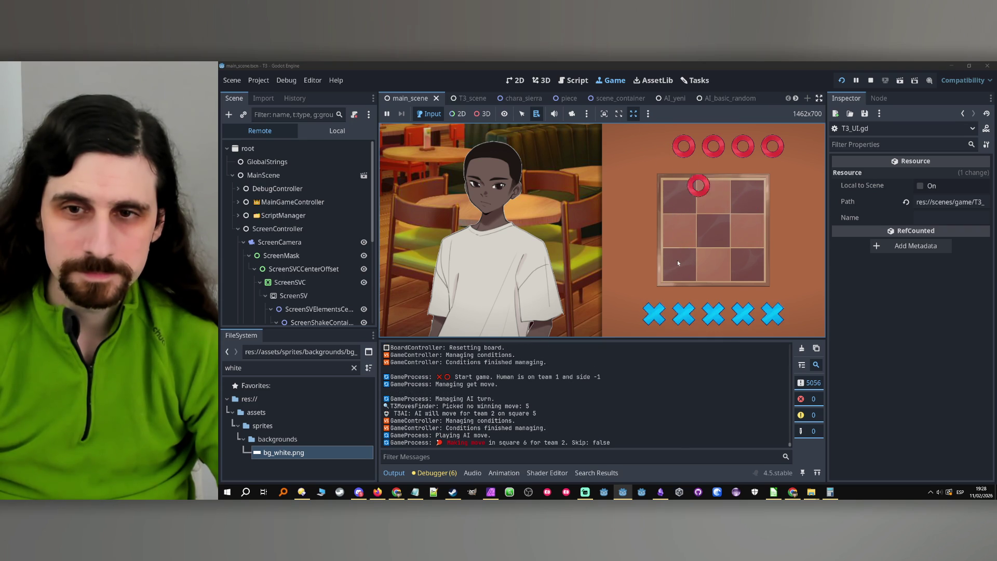
pyautogui.click(678, 264)
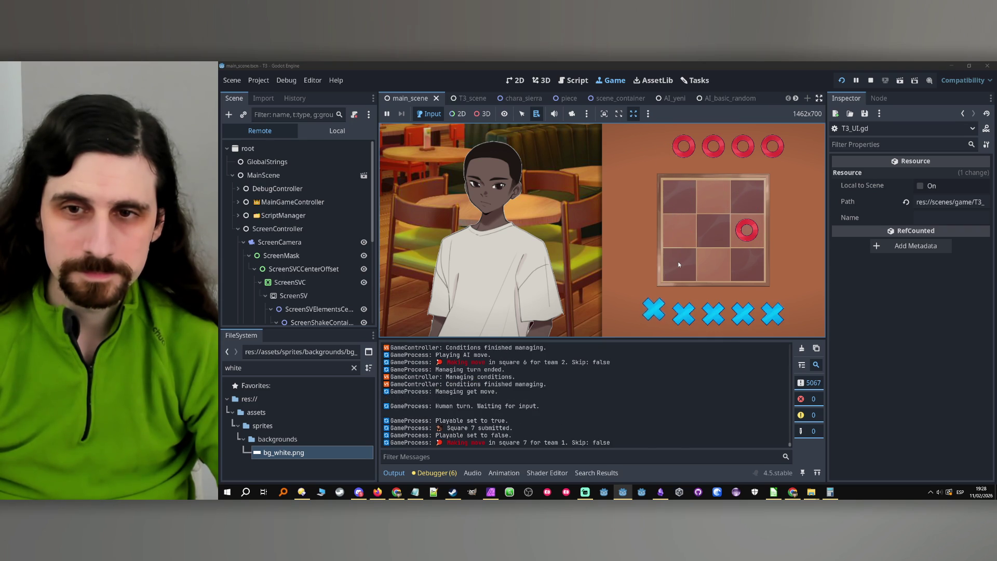
pyautogui.click(678, 231)
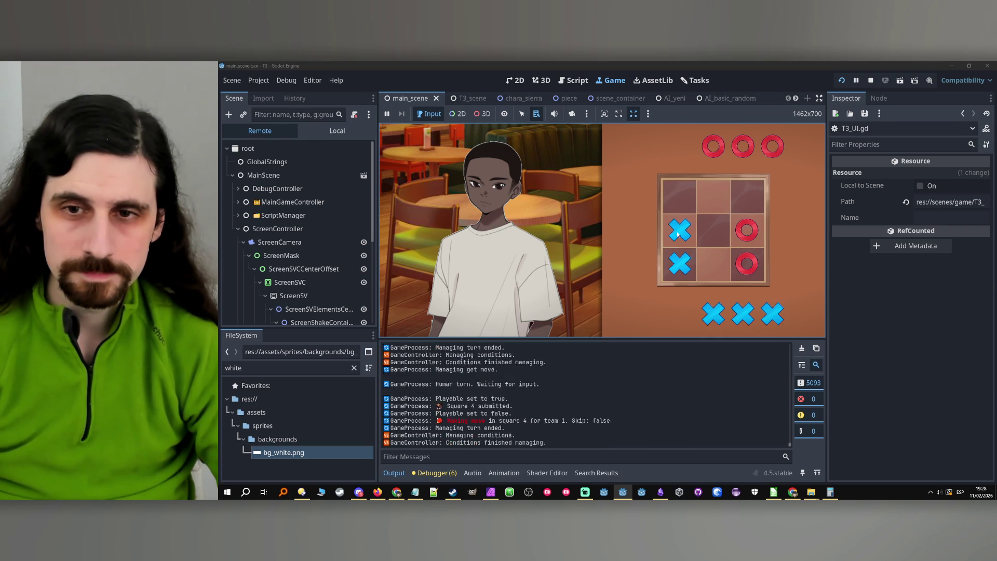
pyautogui.click(681, 205)
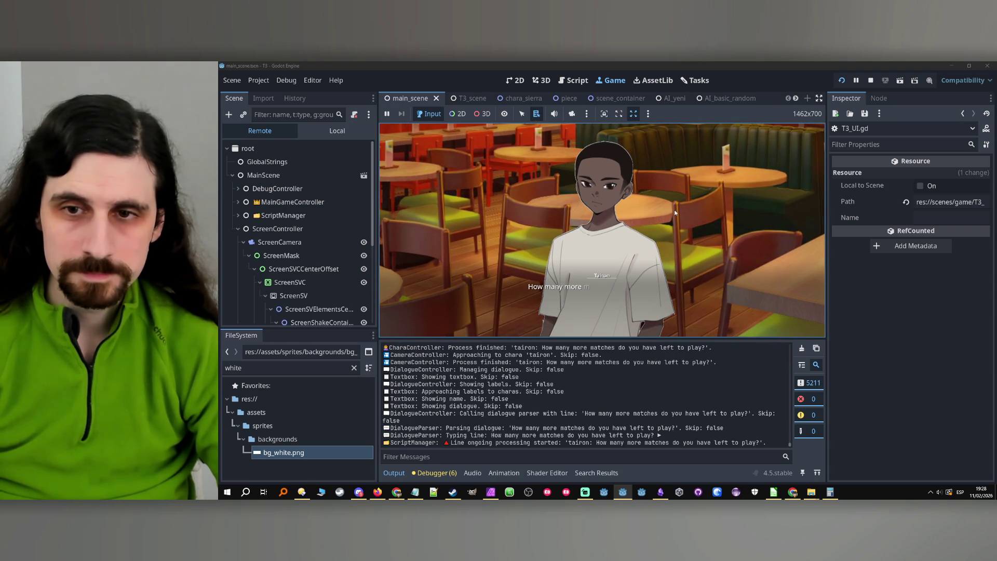
# - Advance the dialogue, reply 'You are all a joke to me.', and continue past Tairon's line
pyautogui.click(675, 212)
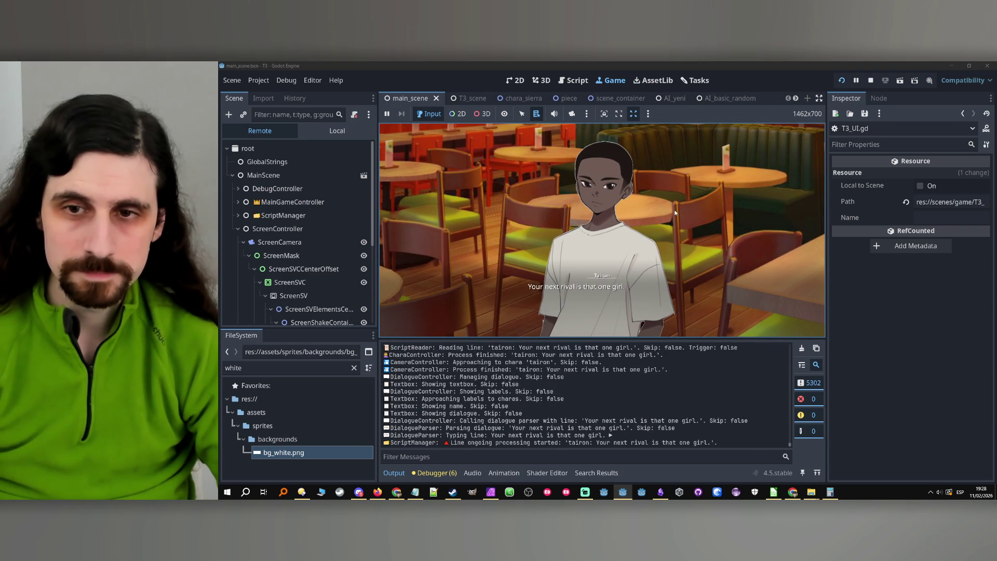
pyautogui.click(675, 212)
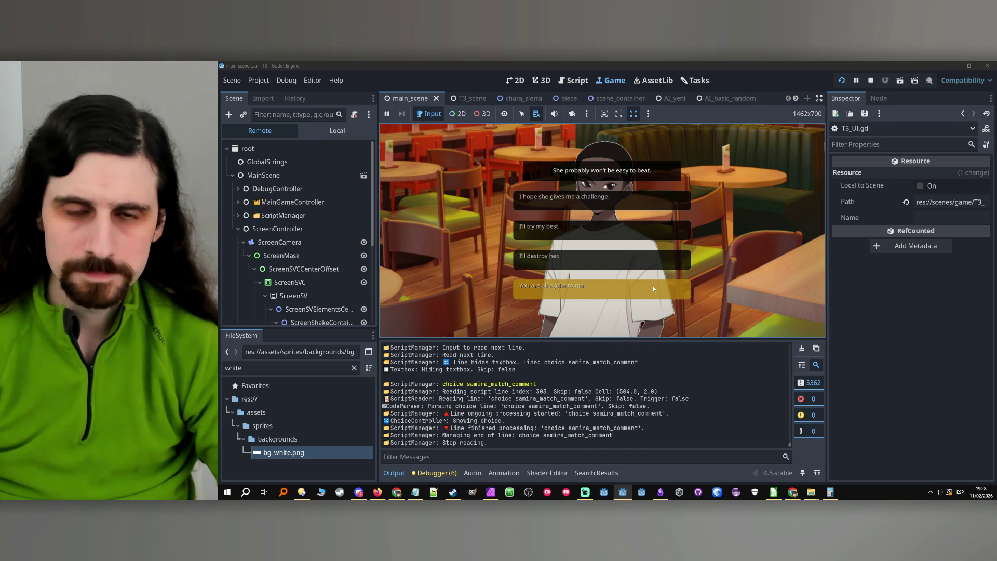
pyautogui.click(653, 285)
pyautogui.click(661, 260)
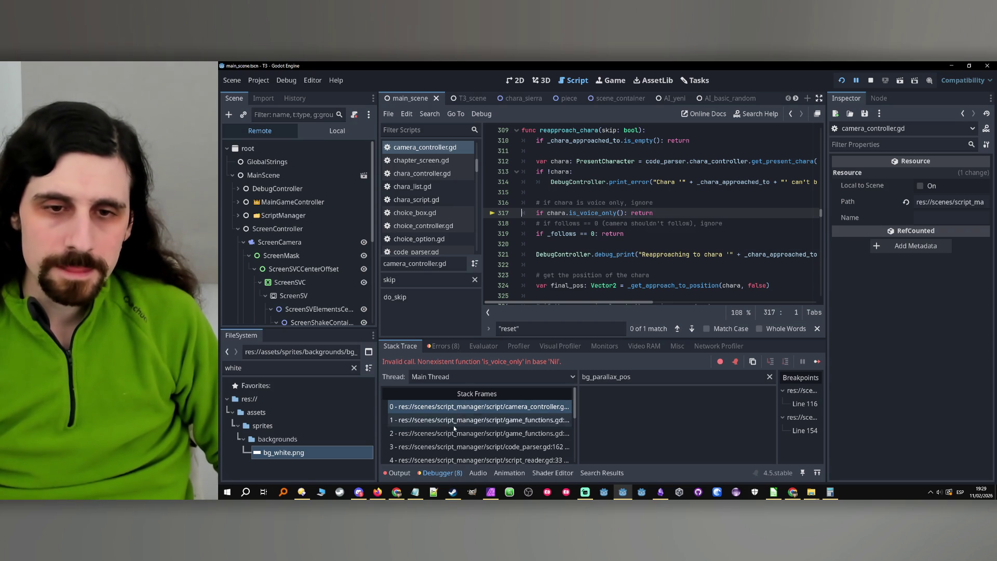
# - Show the Output log and select the 'game match mall_tourney_samira' line
pyautogui.hotkey('alt', 'o')
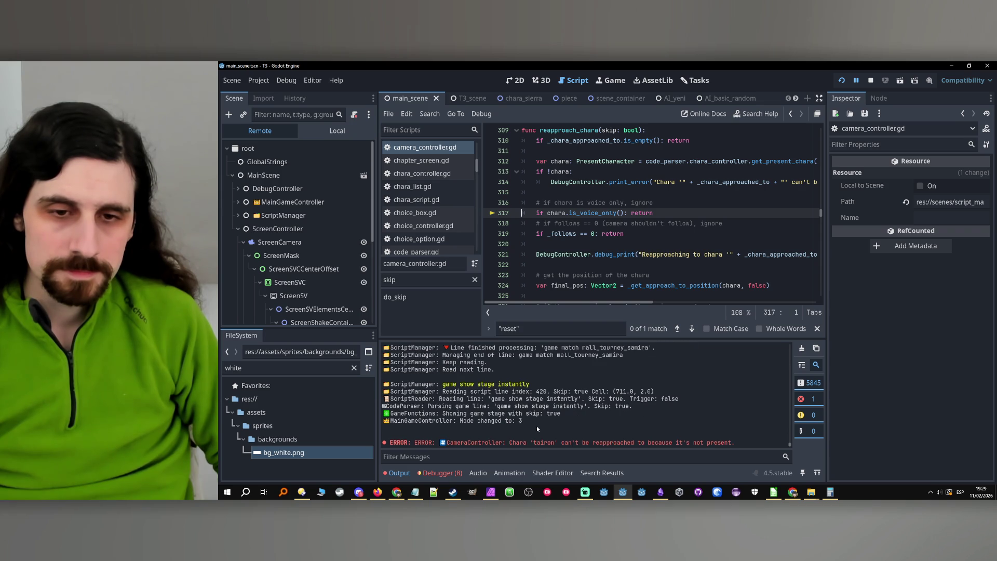
pyautogui.moveTo(546, 378); pyautogui.dragTo(444, 379)
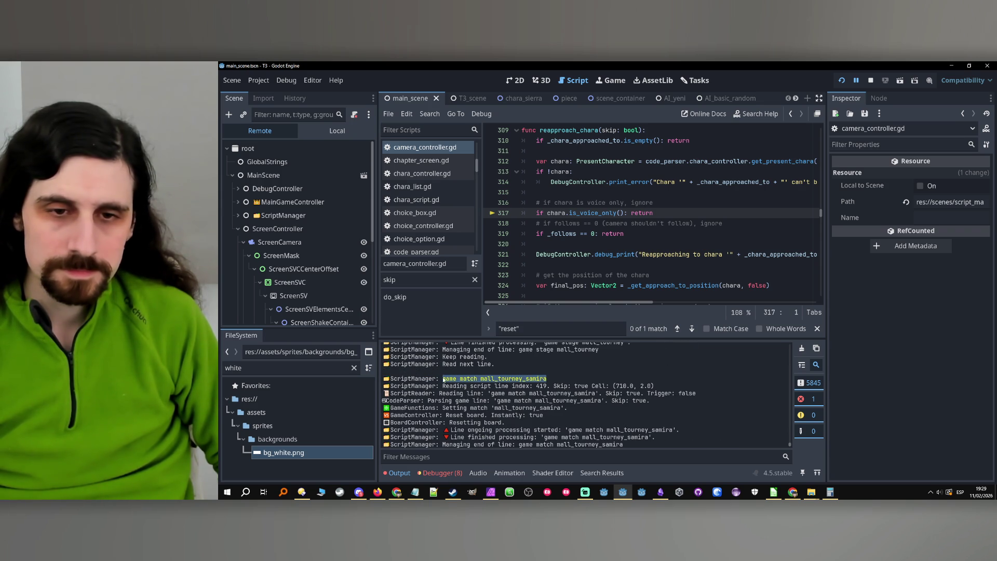
pyautogui.hotkey('alt', 'Tab')
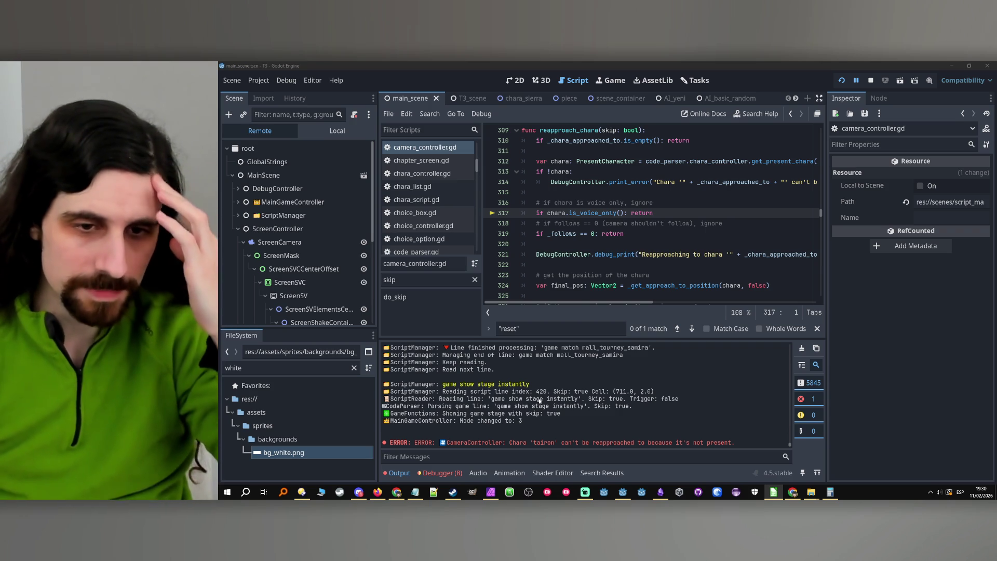
pyautogui.scroll(-5, 322, 234)
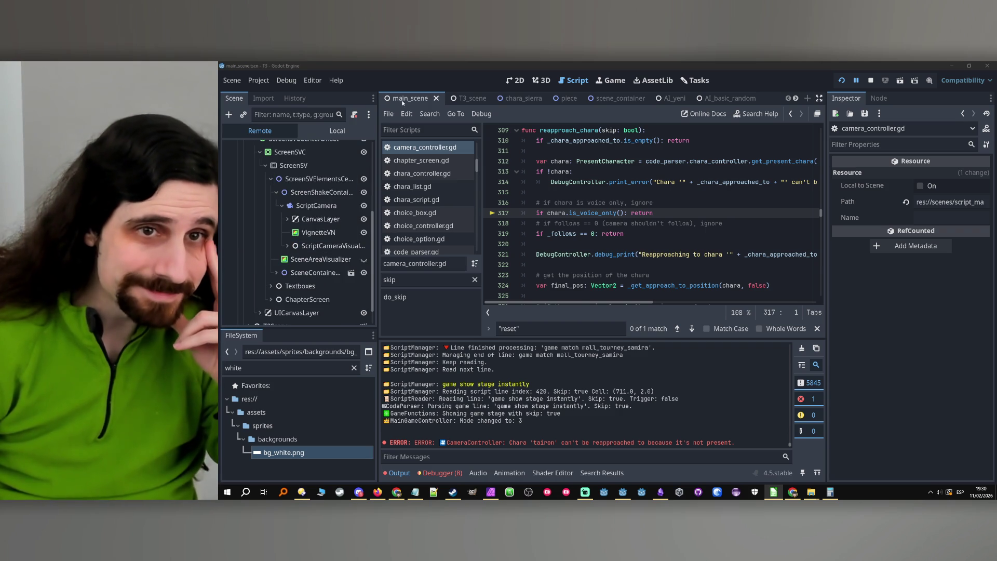
# - Stop the game, select the GameFunctions node, and open game_functions.gd in the script editor
pyautogui.click(872, 81)
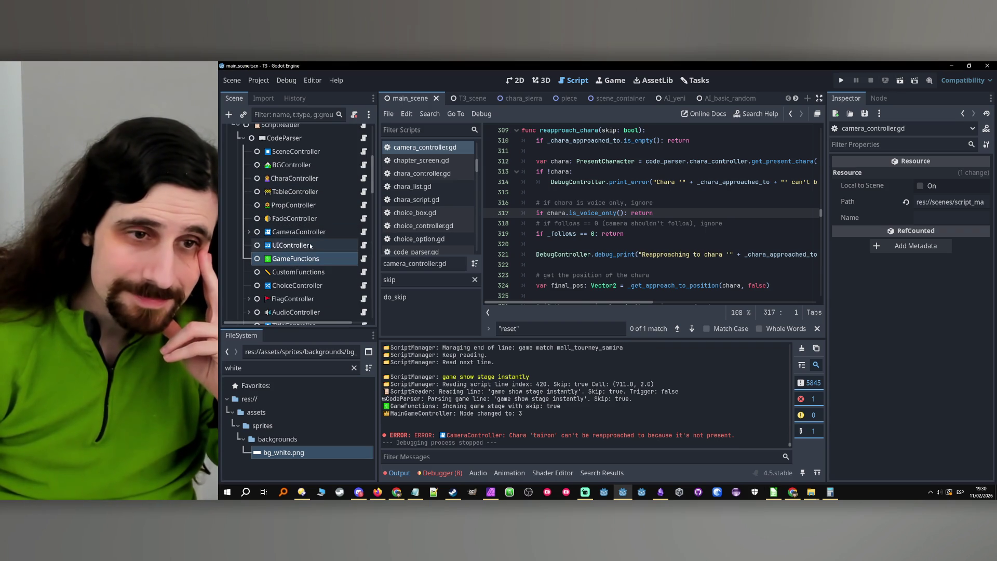
pyautogui.click(311, 258)
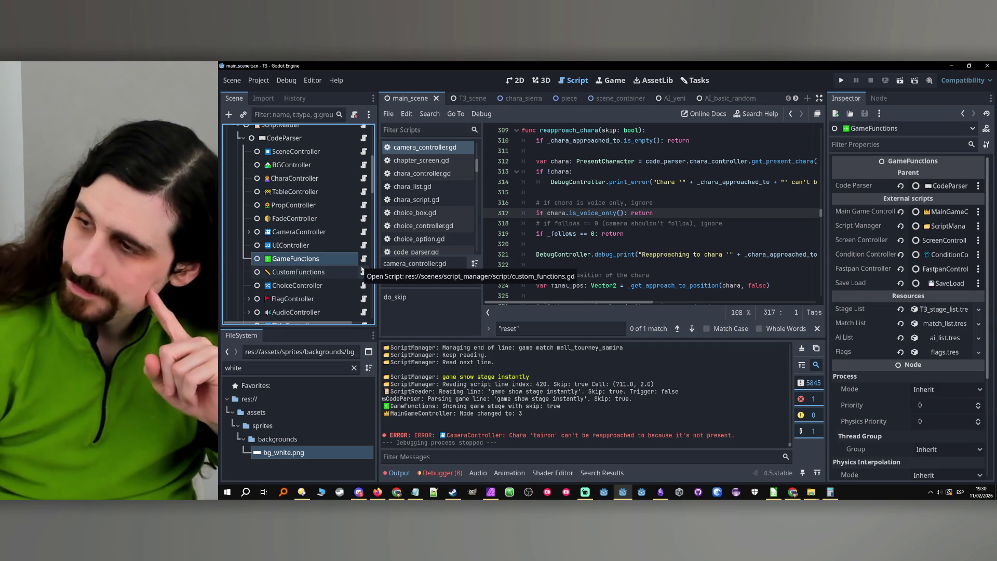
pyautogui.click(364, 258)
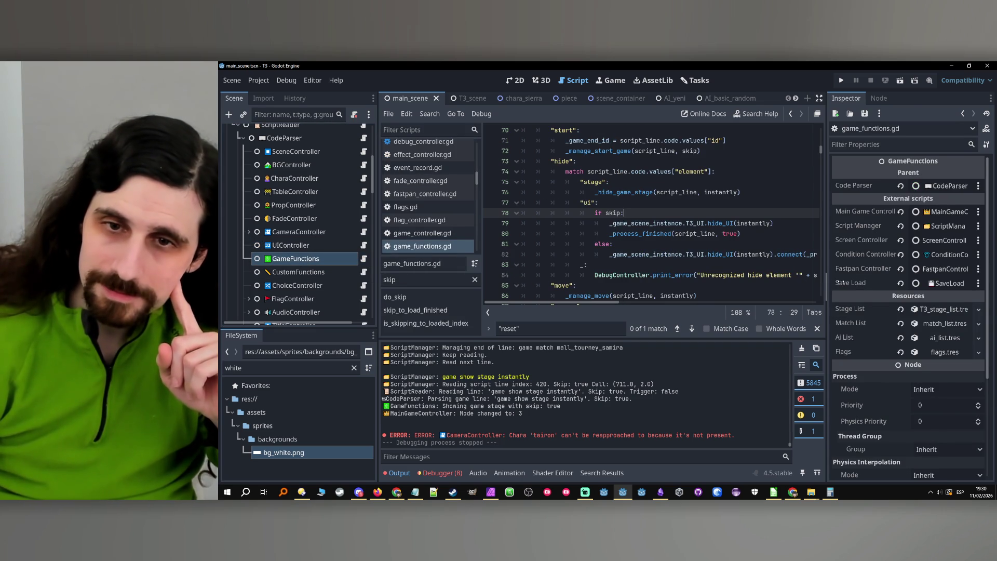
# - Filter the method list for 'show' and jump to _show_game_stage
pyautogui.moveTo(828, 281); pyautogui.dragTo(861, 280)
pyautogui.scroll(6, 510, 260)
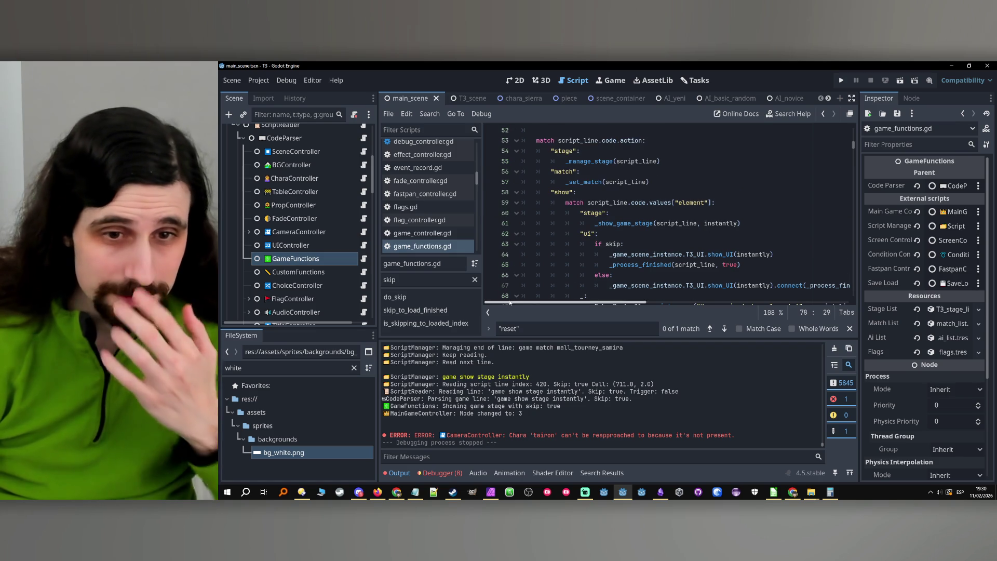
pyautogui.doubleClick(390, 279)
pyautogui.write('sho')
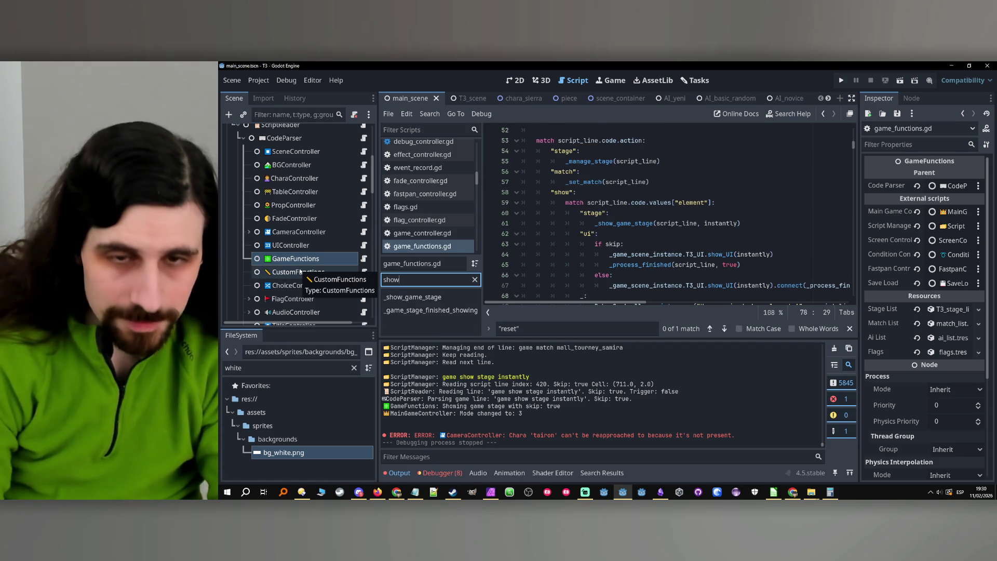
pyautogui.write('w')
pyautogui.click(413, 296)
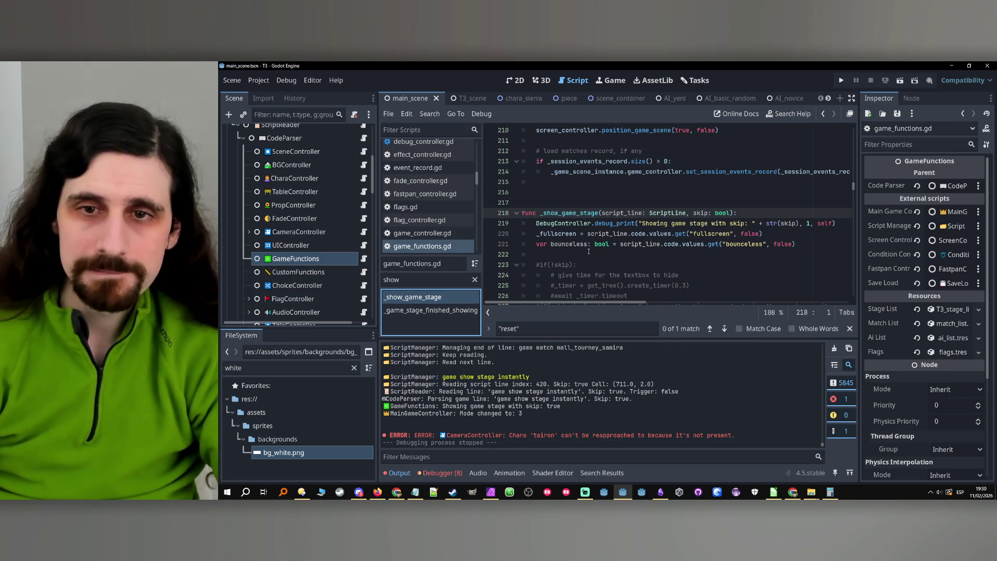
# - Follow the reapproach_chara call to its definition in camera_controller.gd
pyautogui.scroll(-4, 579, 223)
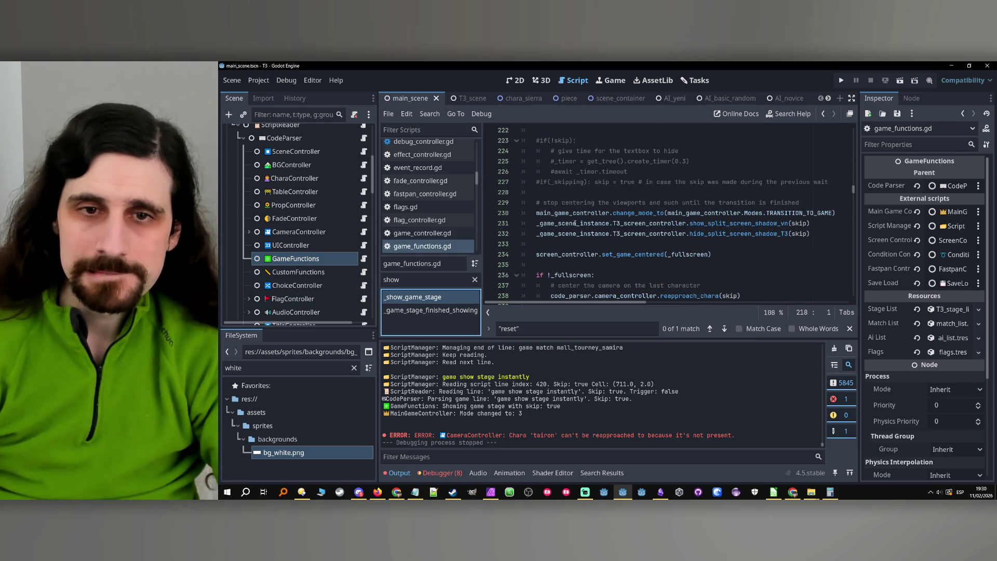
pyautogui.scroll(-2, 585, 246)
pyautogui.click(668, 243)
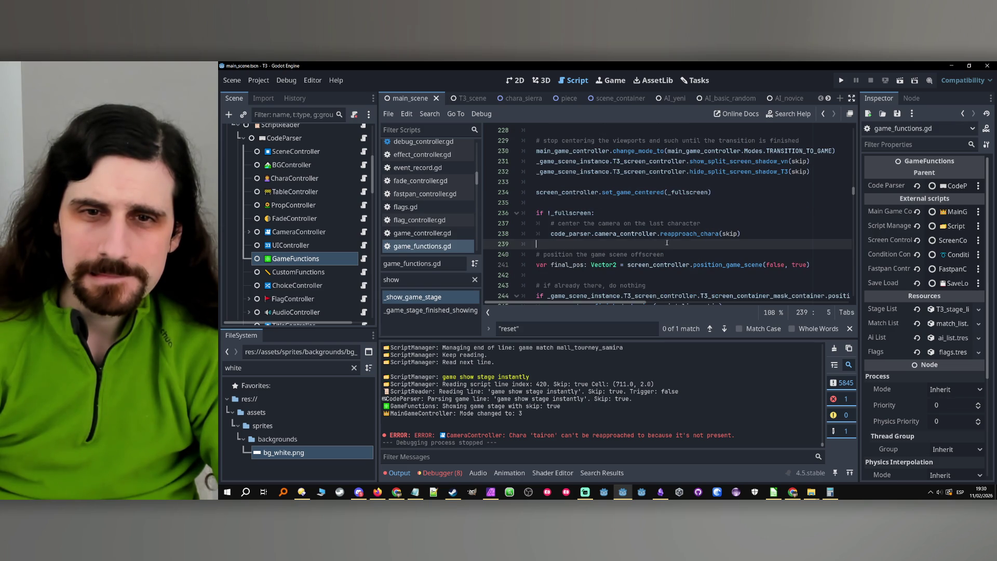
pyautogui.click(576, 233)
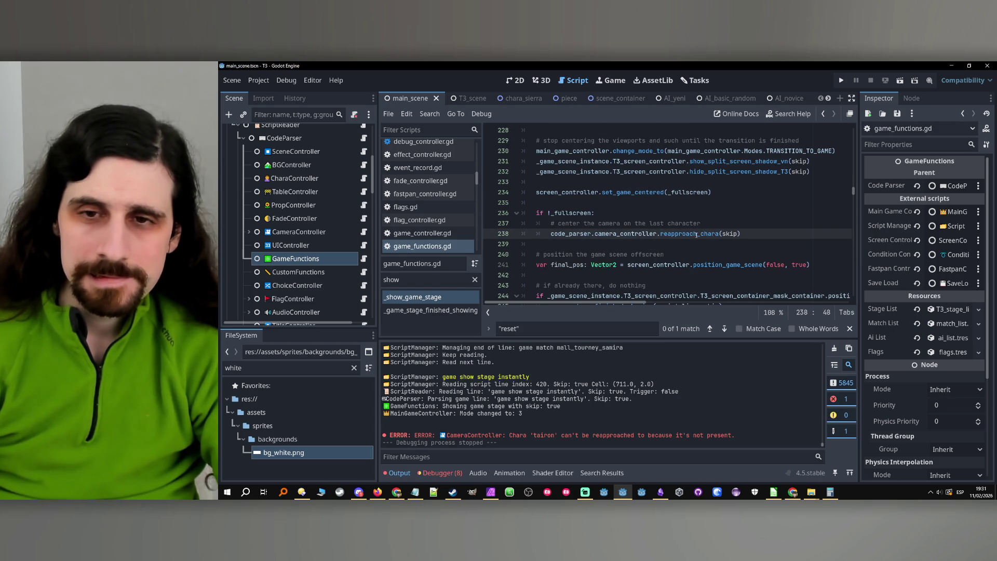
pyautogui.keyDown('ctrl'); pyautogui.click(699, 234); pyautogui.keyUp('ctrl')
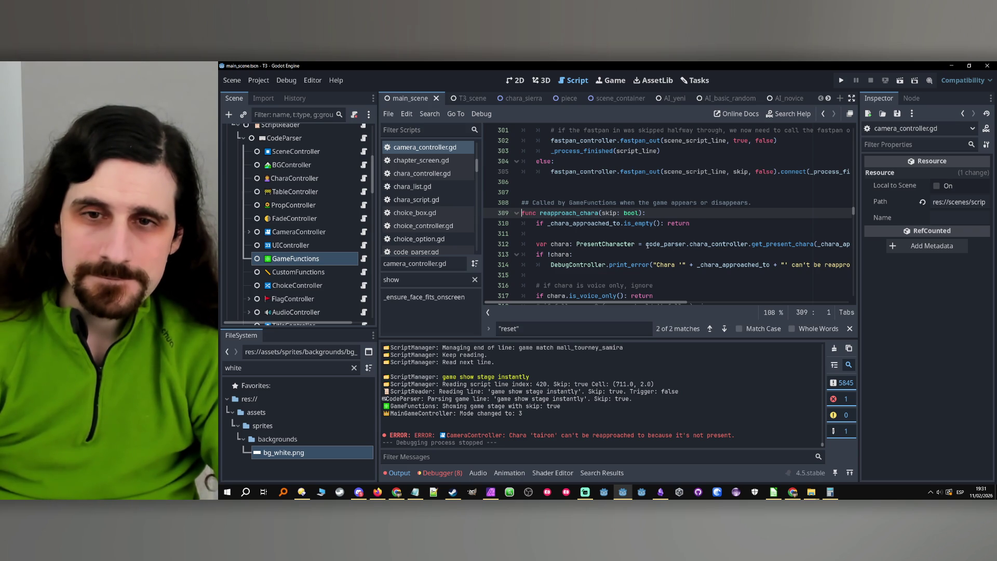
pyautogui.doubleClick(603, 227)
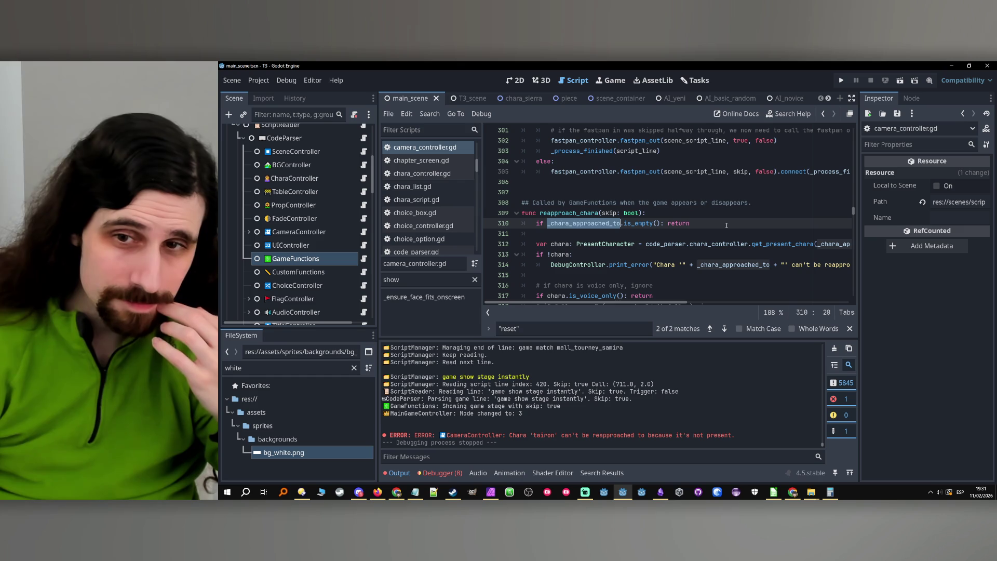
pyautogui.click(727, 226)
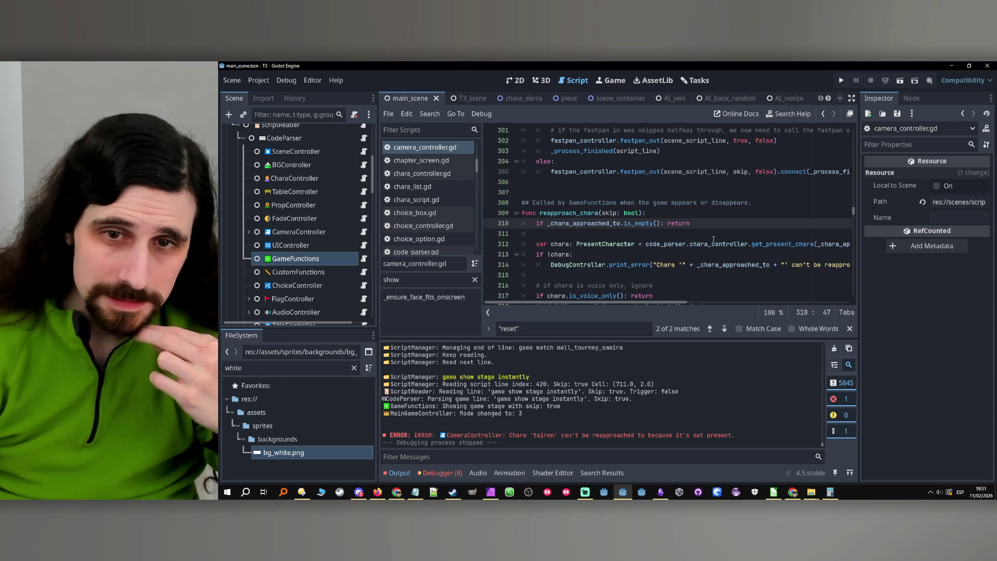
pyautogui.moveTo(669, 306)
pyautogui.mouseDown()
pyautogui.moveTo(690, 304)
pyautogui.moveTo(586, 303)
pyautogui.mouseUp()
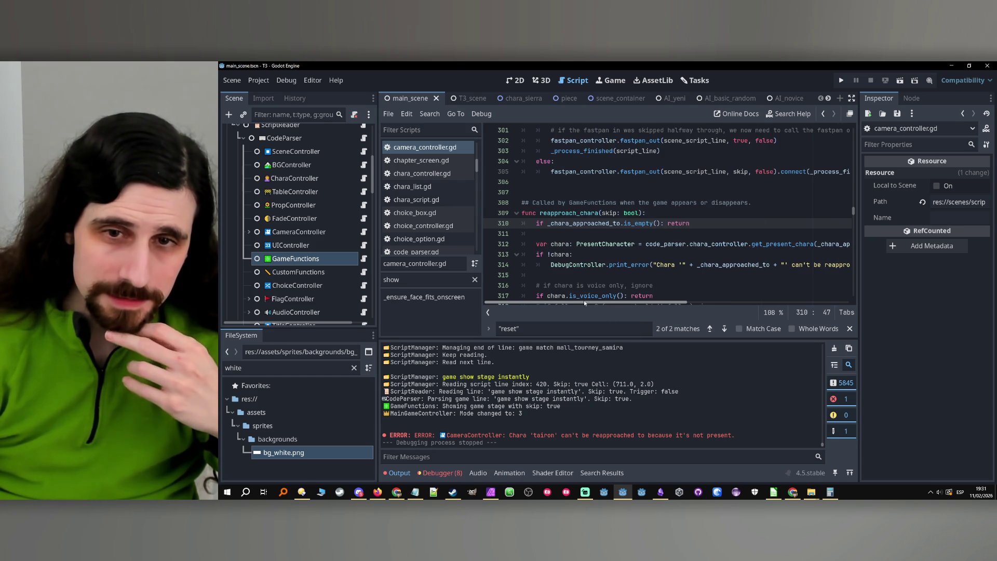
pyautogui.scroll(-1, 592, 291)
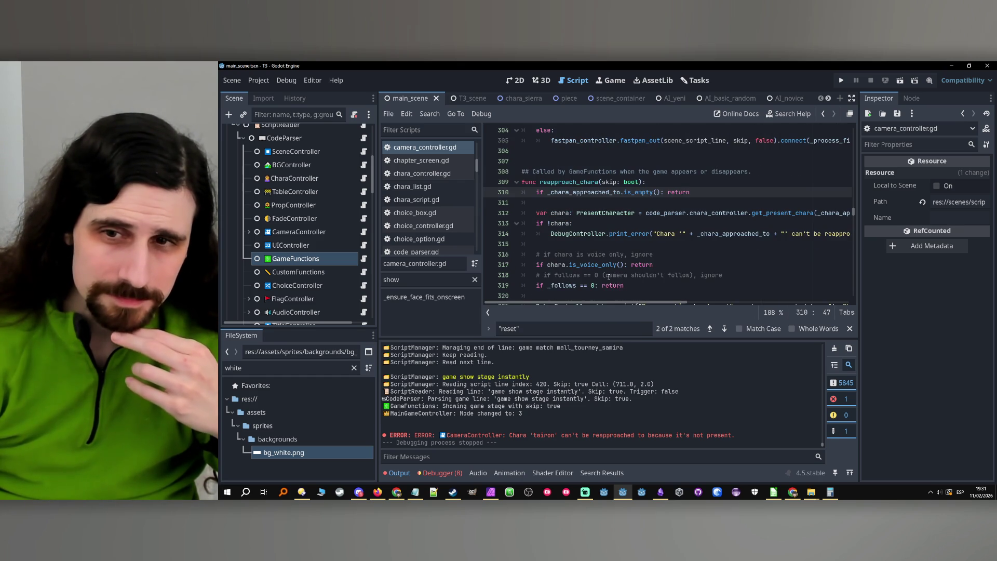
pyautogui.moveTo(643, 305)
pyautogui.mouseDown()
pyautogui.moveTo(670, 306)
pyautogui.moveTo(463, 300)
pyautogui.mouseUp()
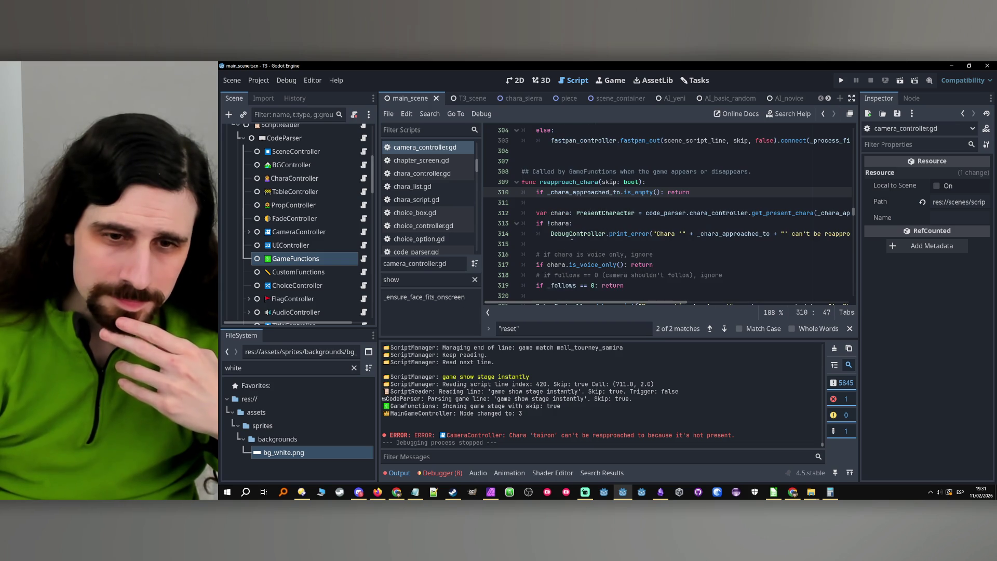
pyautogui.moveTo(551, 233); pyautogui.dragTo(643, 234)
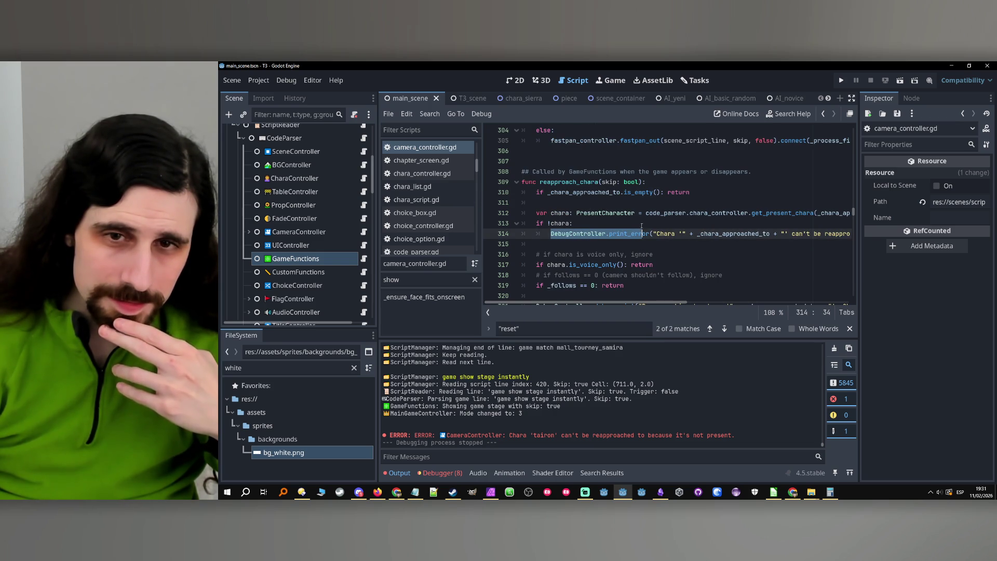
# - Replace the print_error line under 'if !chara:' with a comment and 'return', then save camera_controller.gd
pyautogui.hotkey('ctrl', 'shift', 'Return')
pyautogui.write('@')
pyautogui.press('BackSpace')
pyautogui.write('# can')
pyautogui.write("hara can'")
pyautogui.write("reapproched because it's not present")
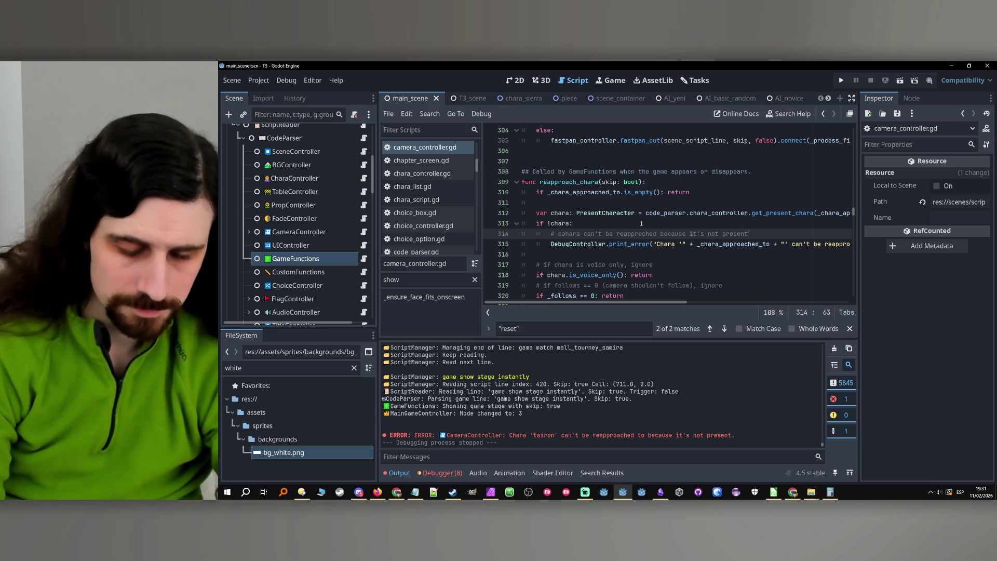
pyautogui.write('.')
pyautogui.press('Return')
pyautogui.write('return')
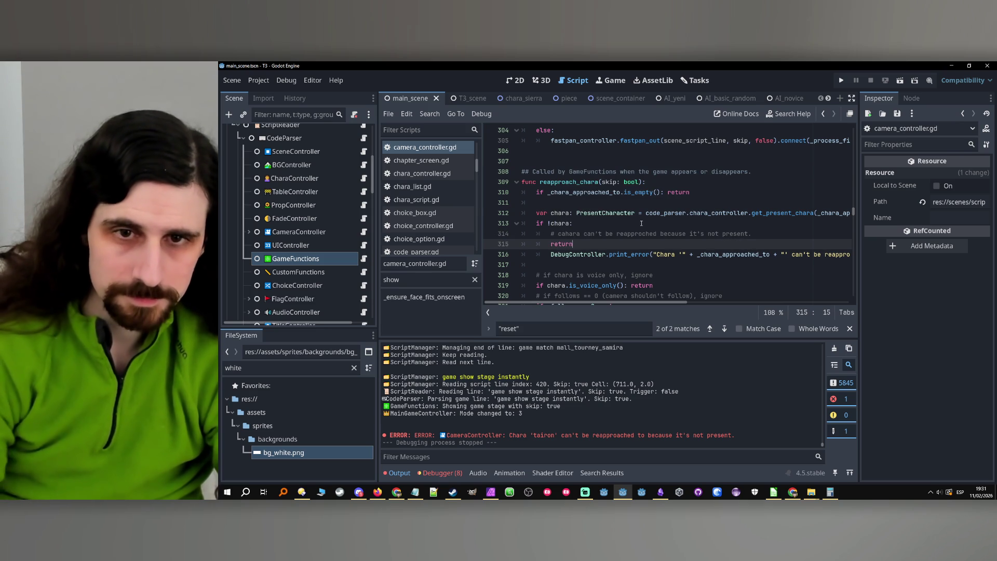
pyautogui.click(533, 251)
pyautogui.hotkey('ctrl', 'x')
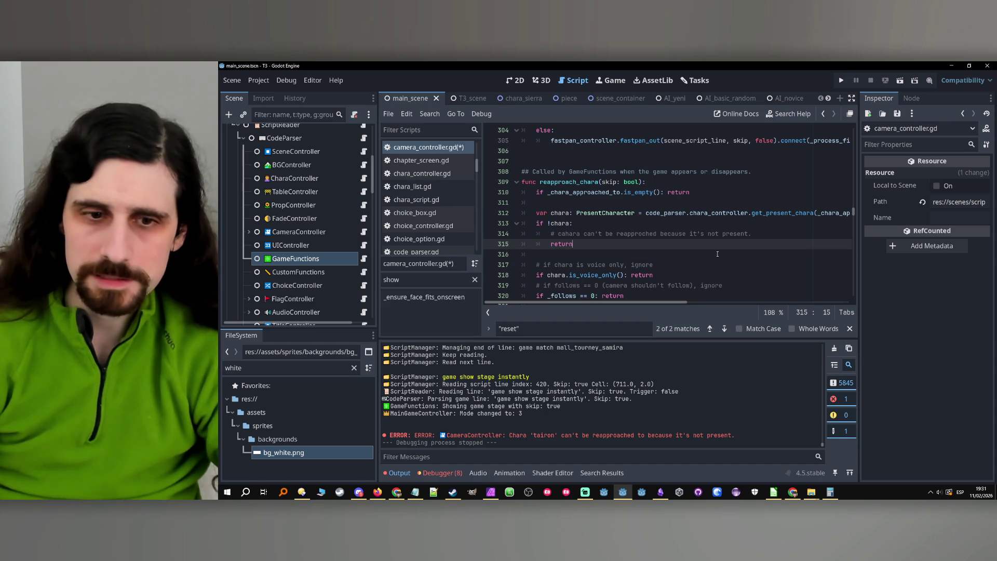
pyautogui.hotkey('ctrl', 's')
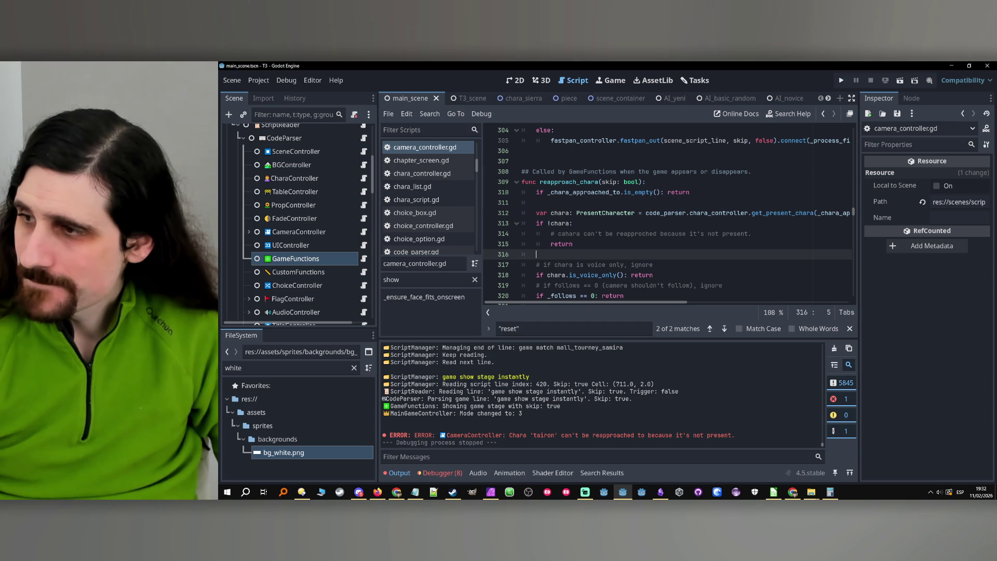
# - Return to the editor and run the game again
pyautogui.hotkey('alt', 'Tab')
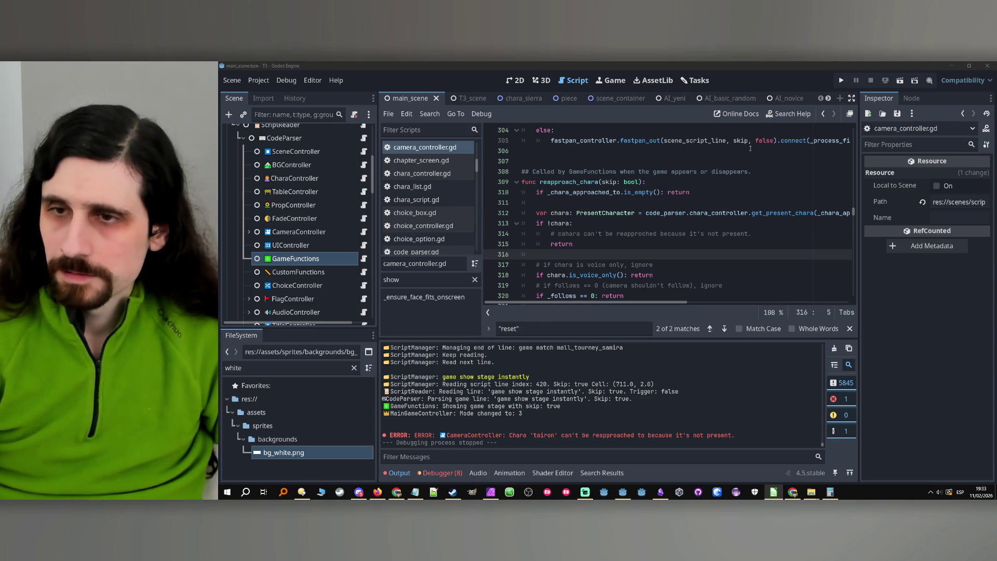
pyautogui.click(841, 78)
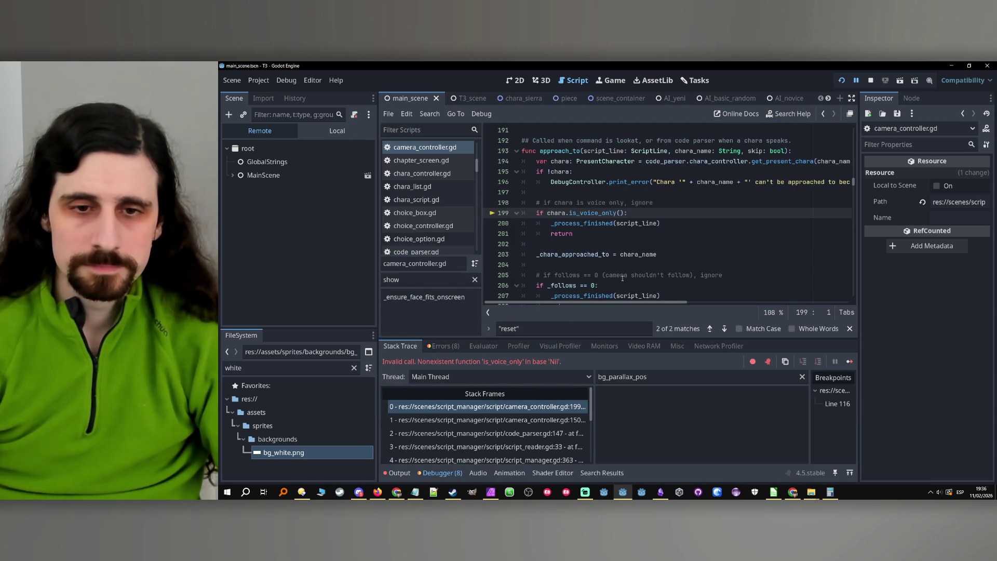
# - Show the Output log to read Chara 'samira' not-present approach error
pyautogui.click(399, 472)
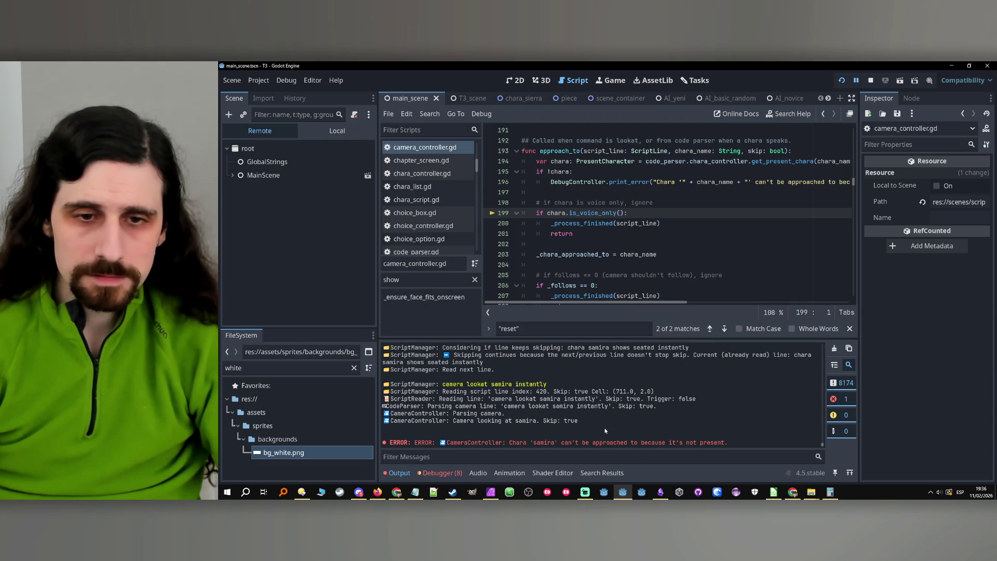
# - Select the failing 'camera lookat samira instantly' line in the Output log and check it against the notes
pyautogui.moveTo(487, 385); pyautogui.dragTo(546, 385)
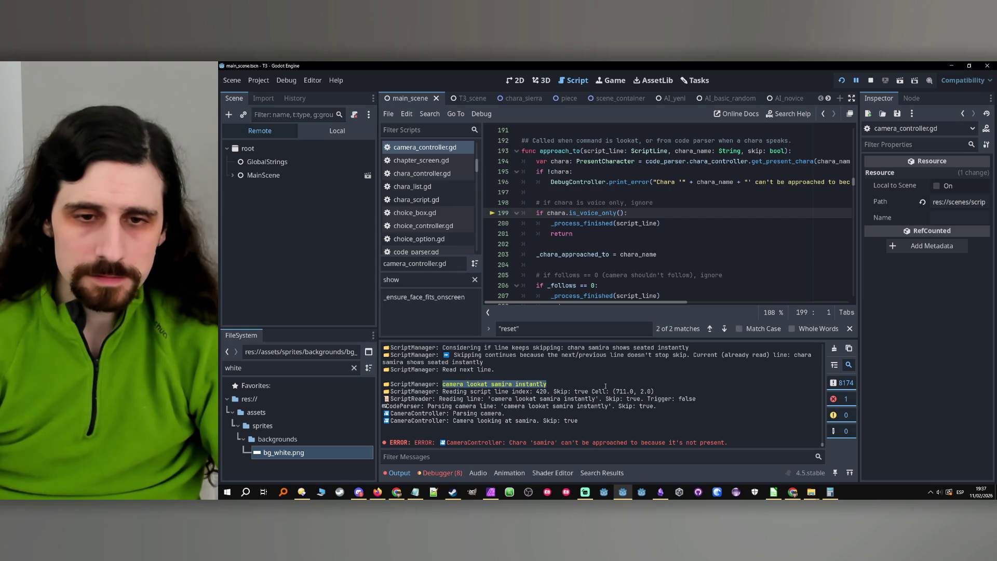
pyautogui.hotkey('alt', 'Tab')
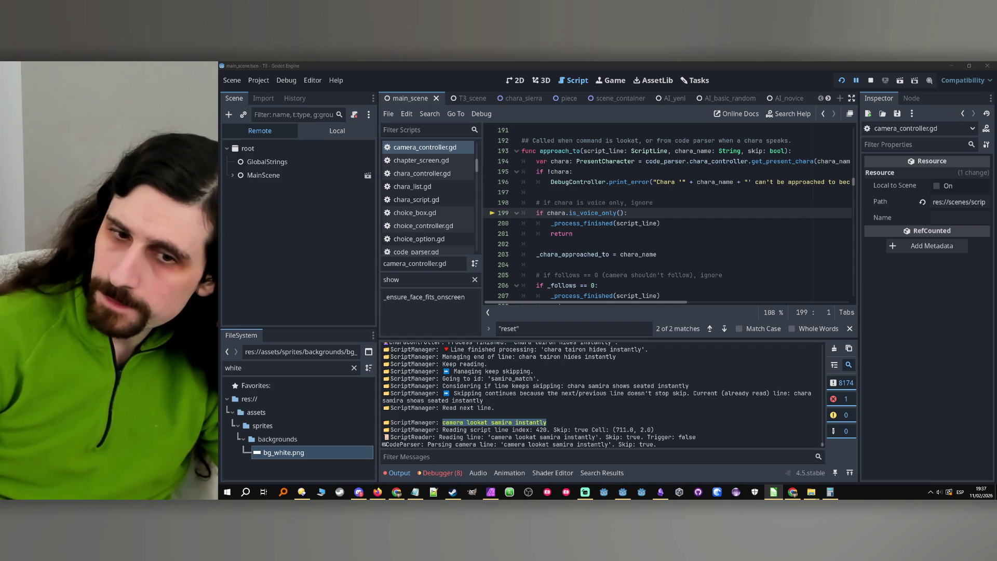
pyautogui.scroll(3, 676, 383)
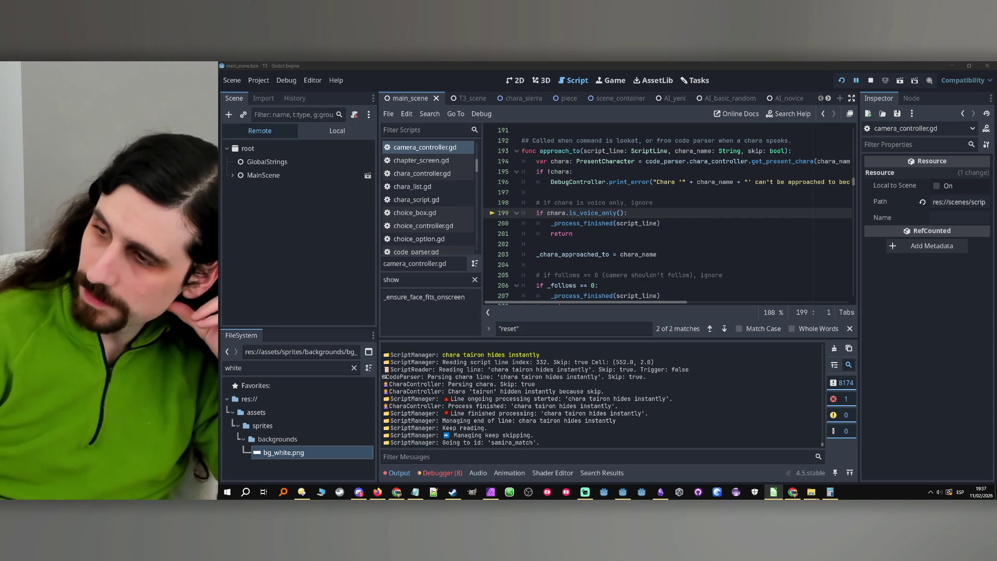
pyautogui.click(538, 380)
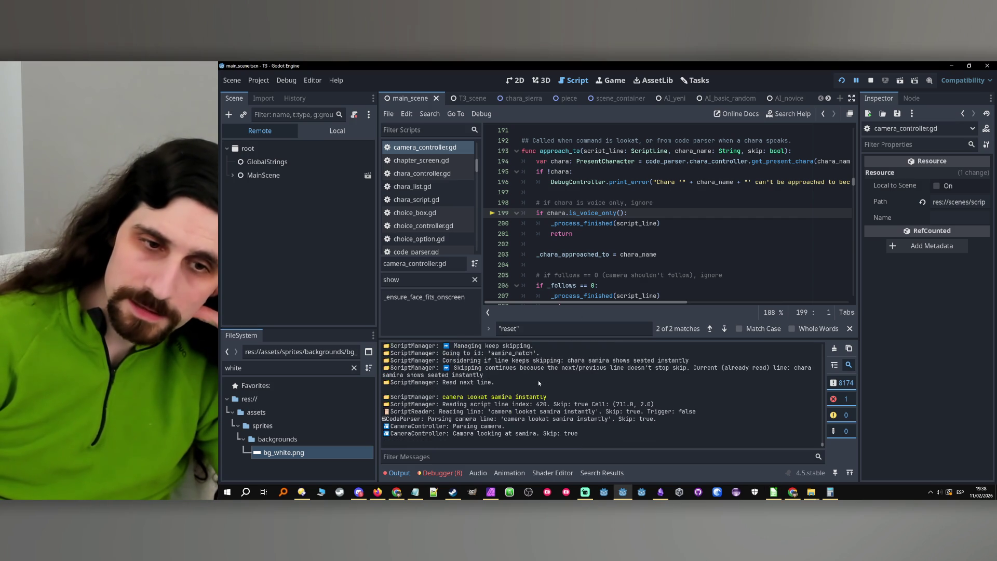
pyautogui.scroll(3, 541, 378)
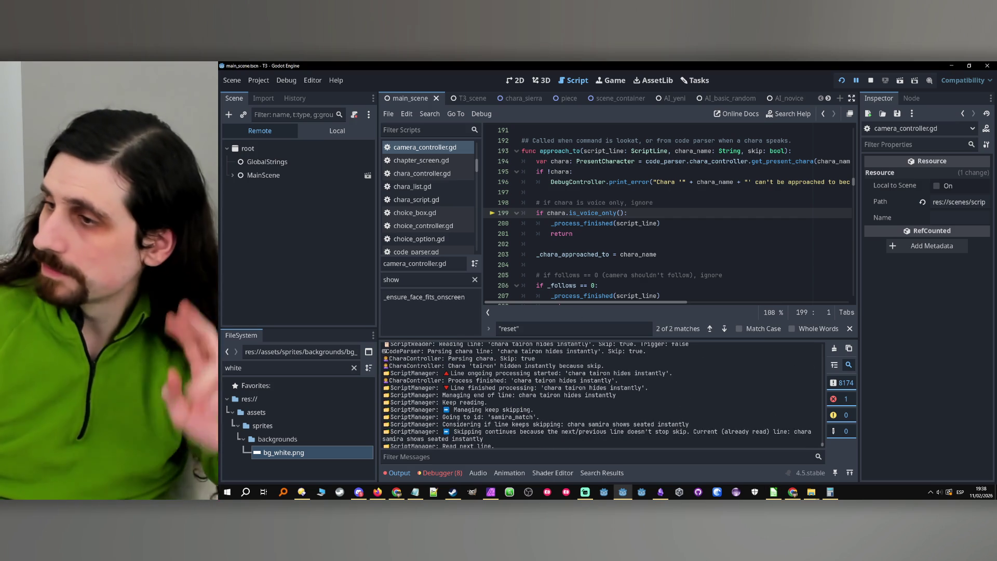
# - Stop the running game and select the ScriptParser node
pyautogui.hotkey('alt', 'Tab')
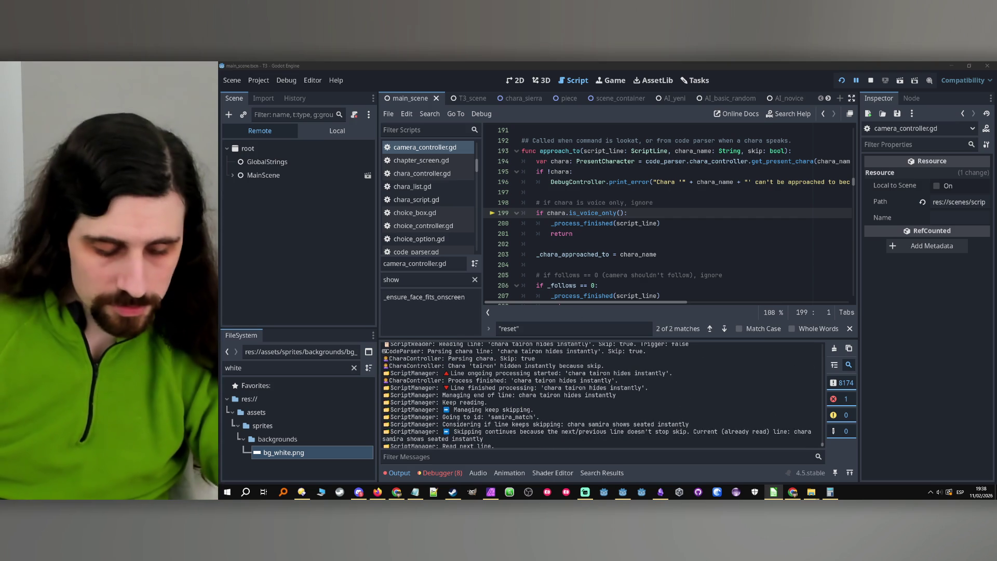
pyautogui.hotkey('alt', 'F4')
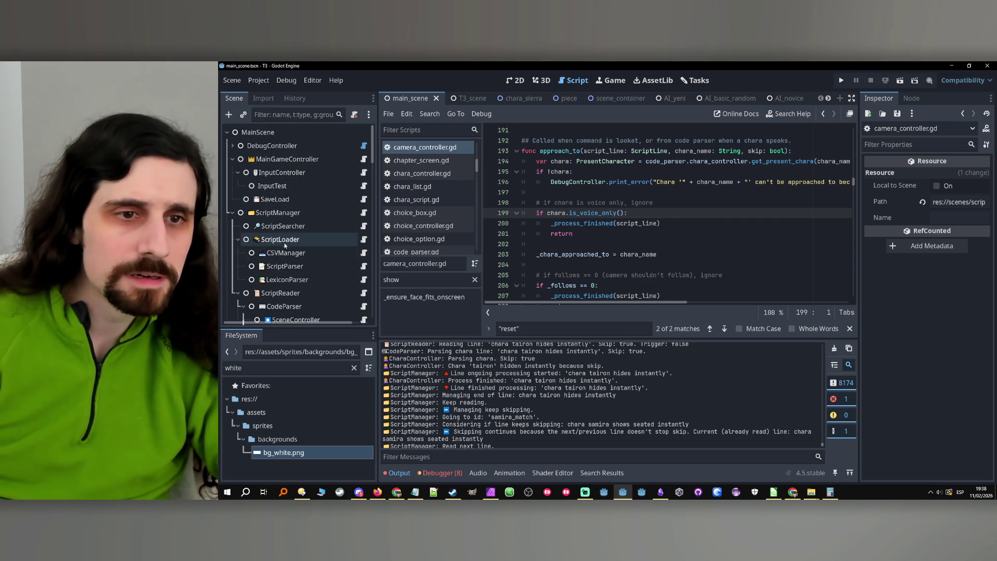
pyautogui.click(290, 267)
# - Search the CodeParser node's script for 'goto'
pyautogui.scroll(-2, 311, 265)
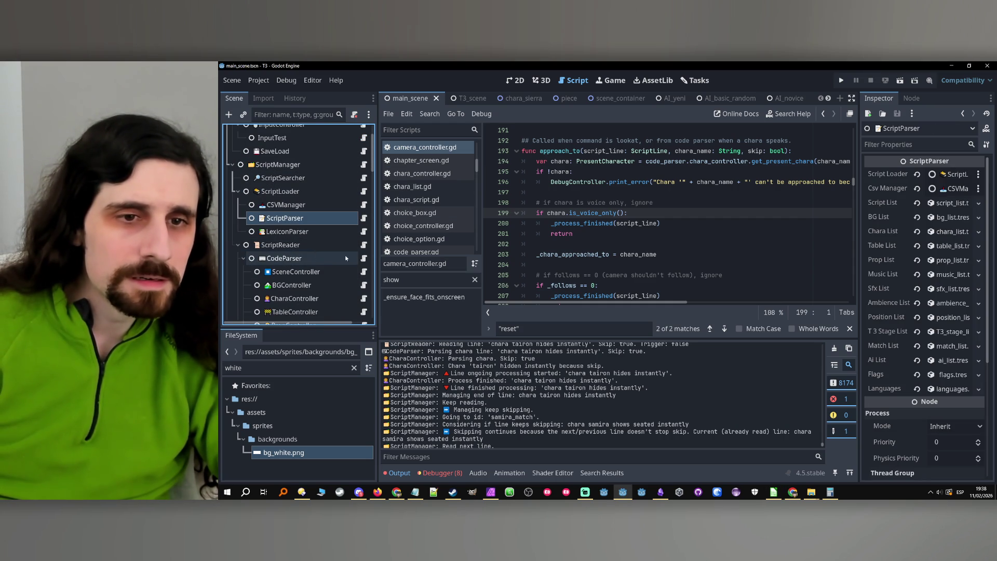
pyautogui.click(364, 258)
pyautogui.hotkey('ctrl', 'f')
pyautogui.write('goto')
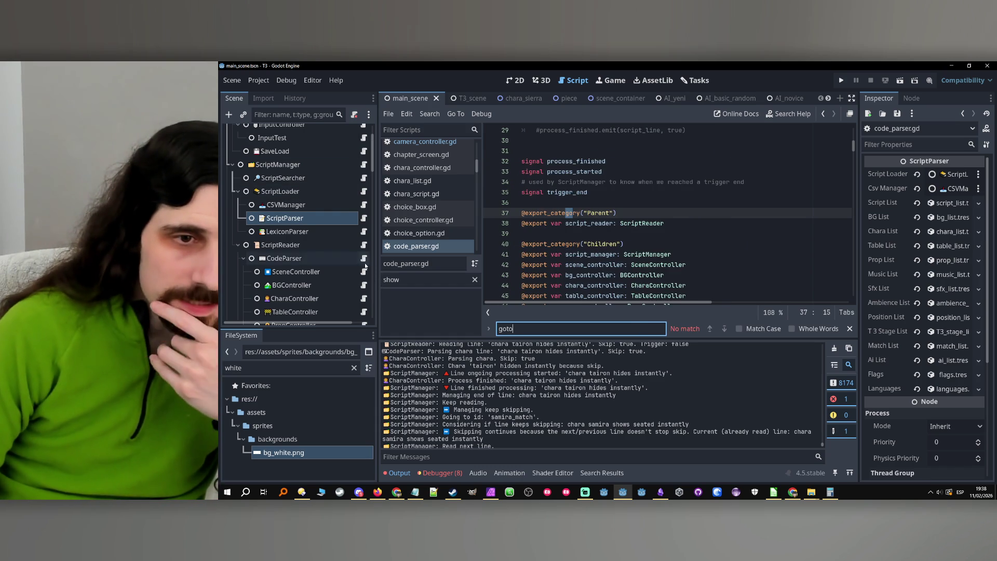
pyautogui.click(460, 253)
pyautogui.scroll(-20, 696, 215)
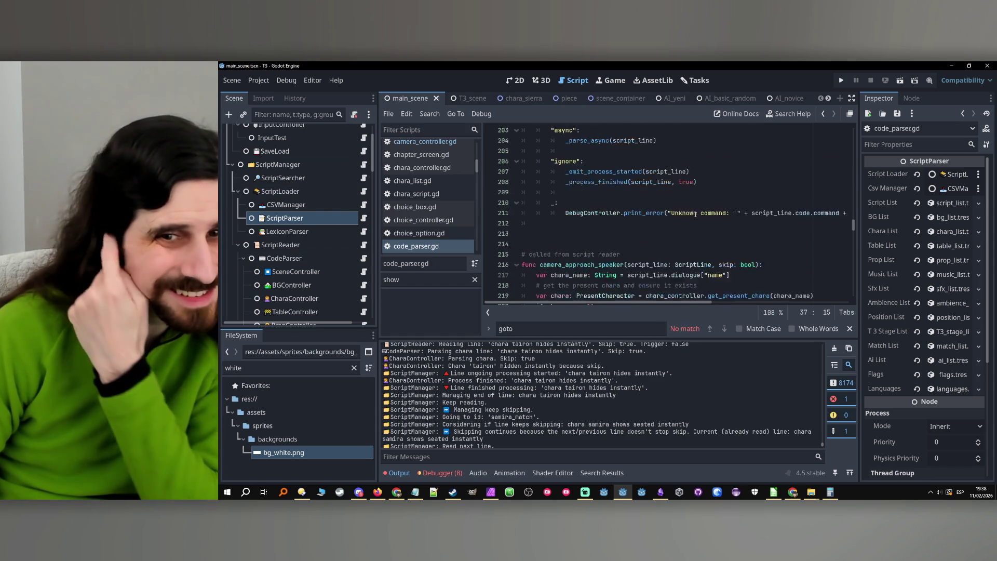
pyautogui.scroll(8, 696, 214)
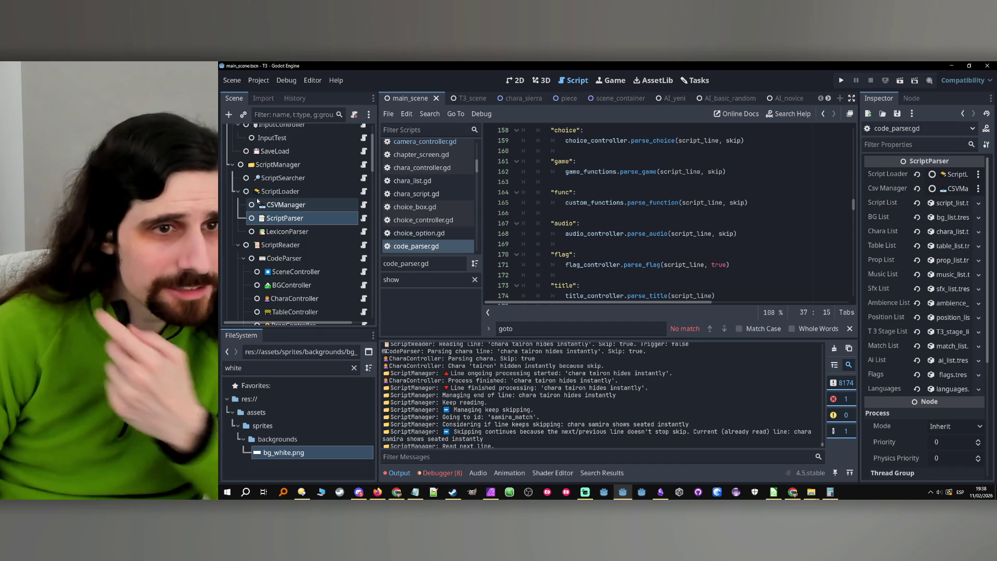
pyautogui.scroll(2, 275, 206)
# - Open ScriptManager's script and search it for the quoted "goto" term
pyautogui.click(276, 213)
pyautogui.click(364, 213)
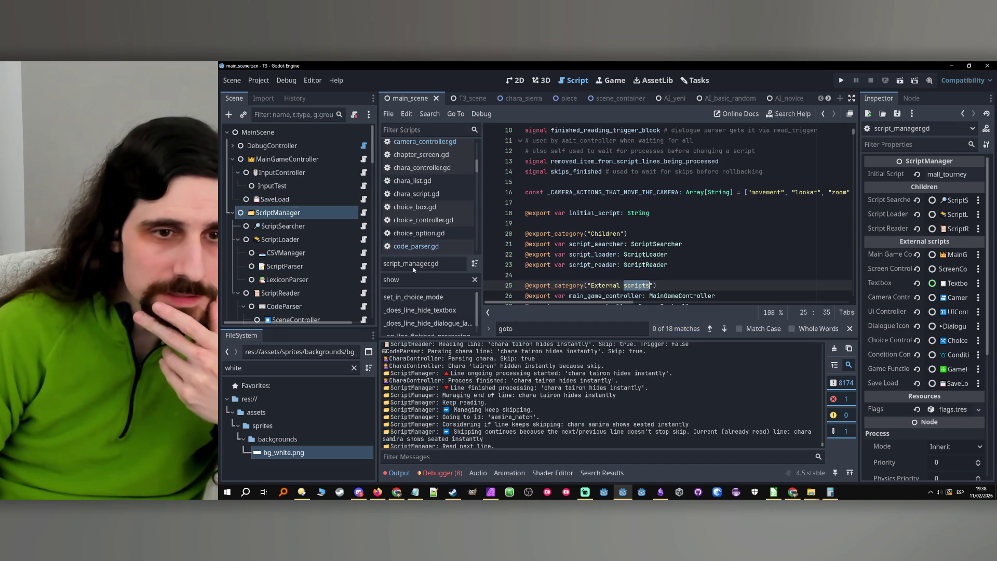
pyautogui.click(569, 329)
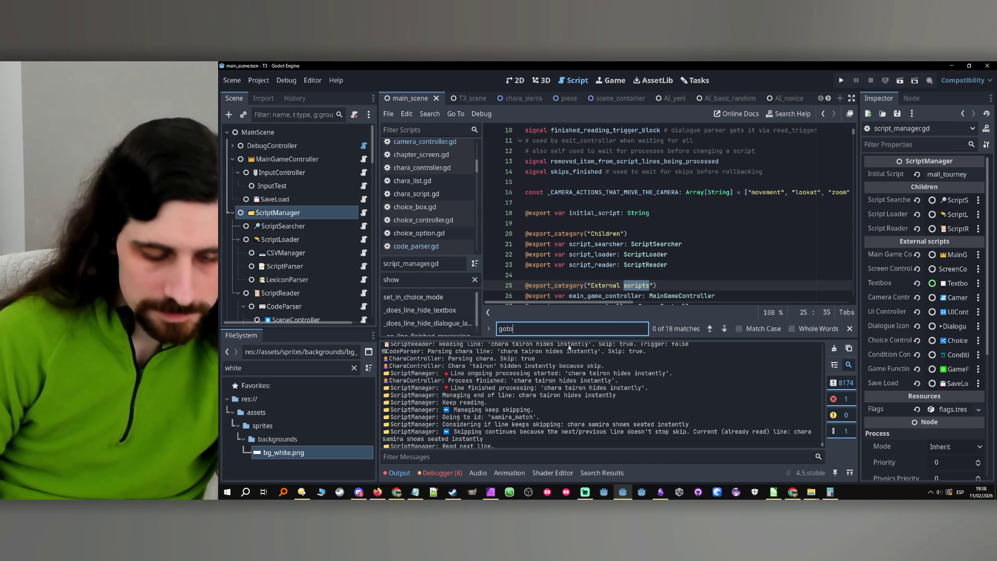
pyautogui.press('Home')
pyautogui.write('"')
pyautogui.press('End')
pyautogui.write('"')
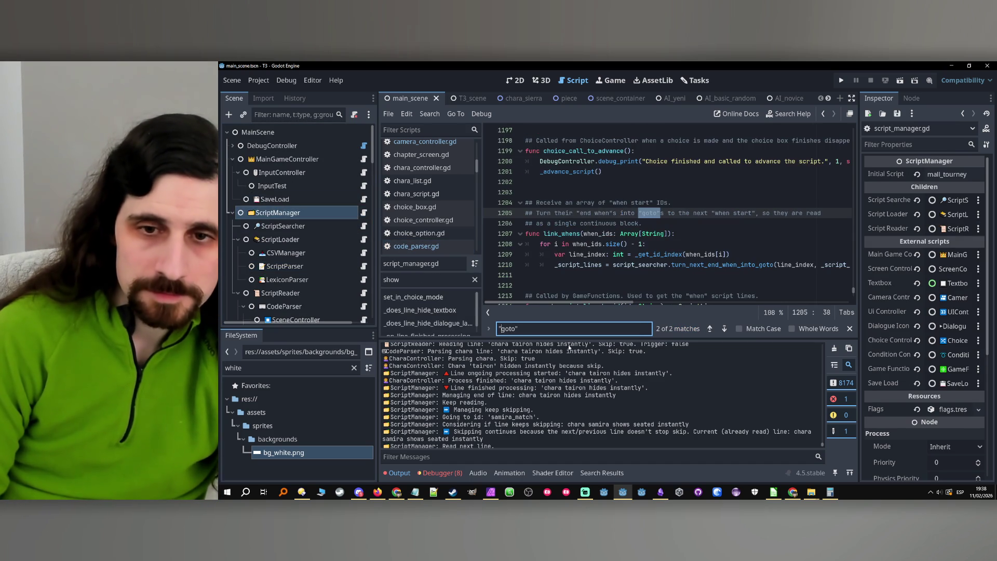
pyautogui.press('Return')
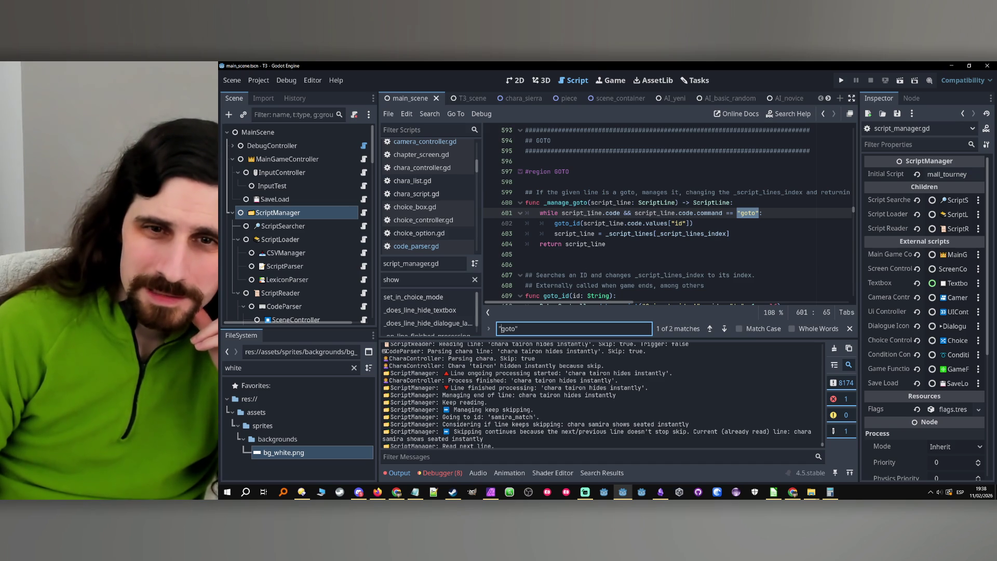
# - Jump from the goto_id call on line 602 to the goto_id function definition
pyautogui.click(569, 224)
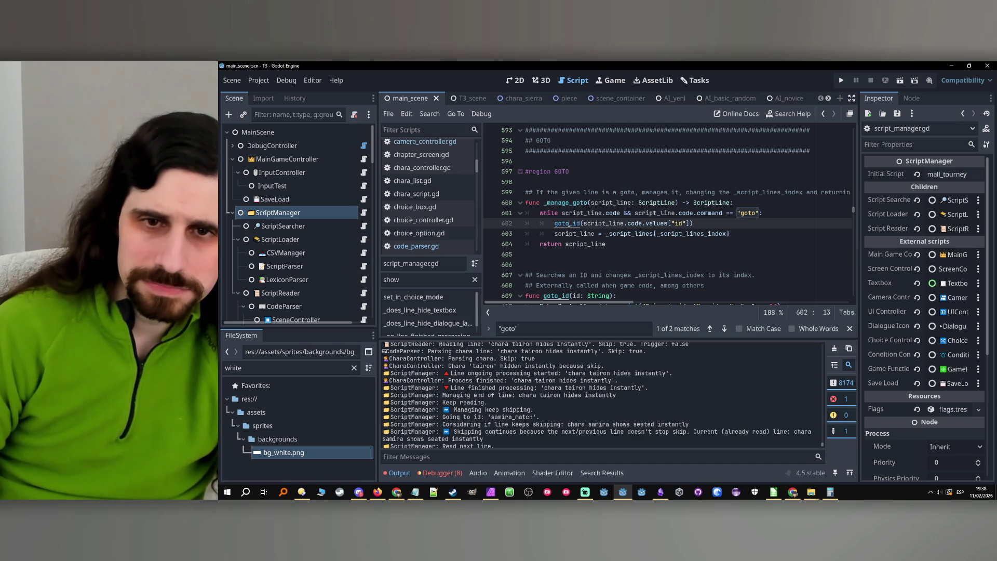
pyautogui.keyDown('ctrl'); pyautogui.click(570, 223); pyautogui.keyUp('ctrl')
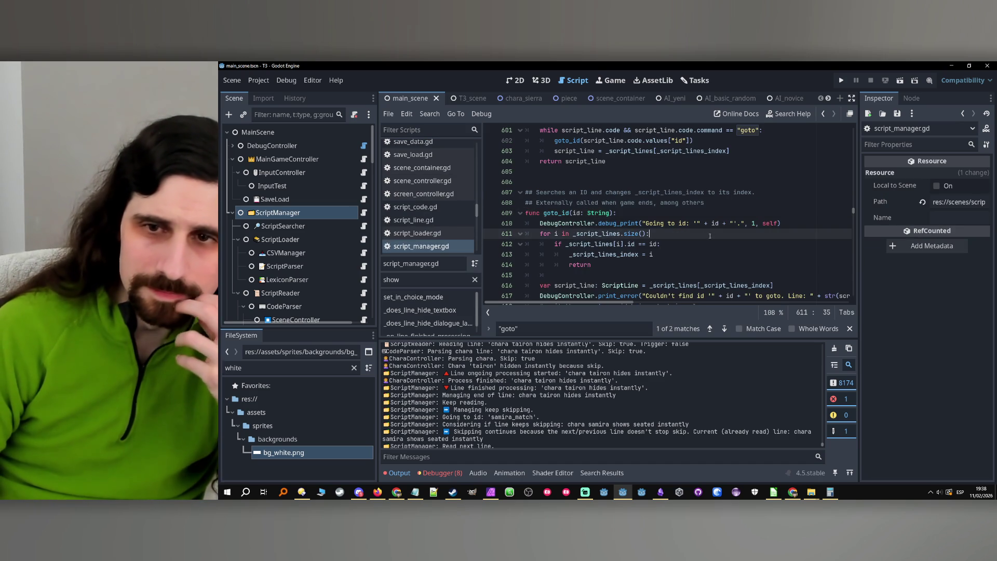
pyautogui.click(745, 209)
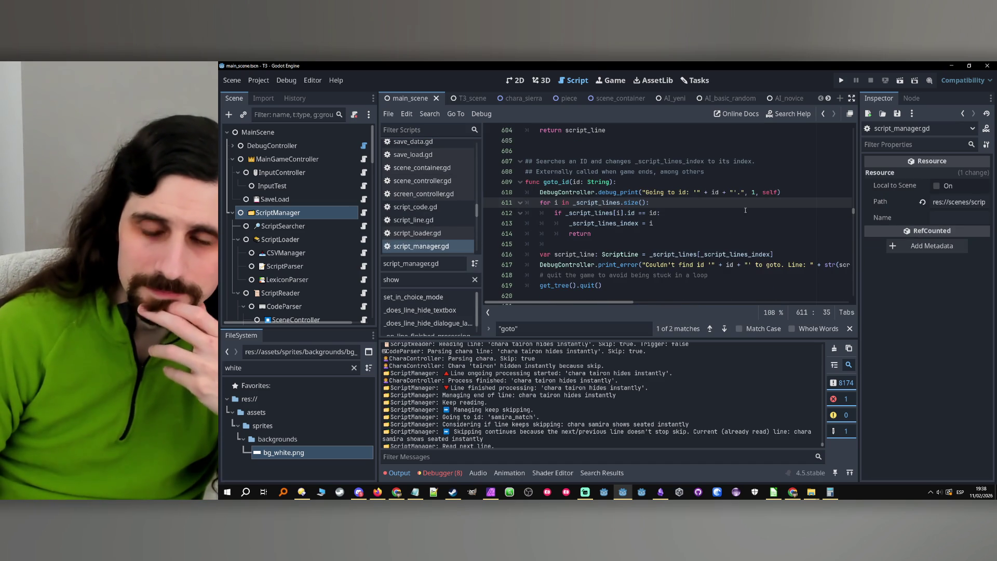
# - Select DebugController, widen the Inspector and expand its Print Levels dictionary
pyautogui.click(303, 147)
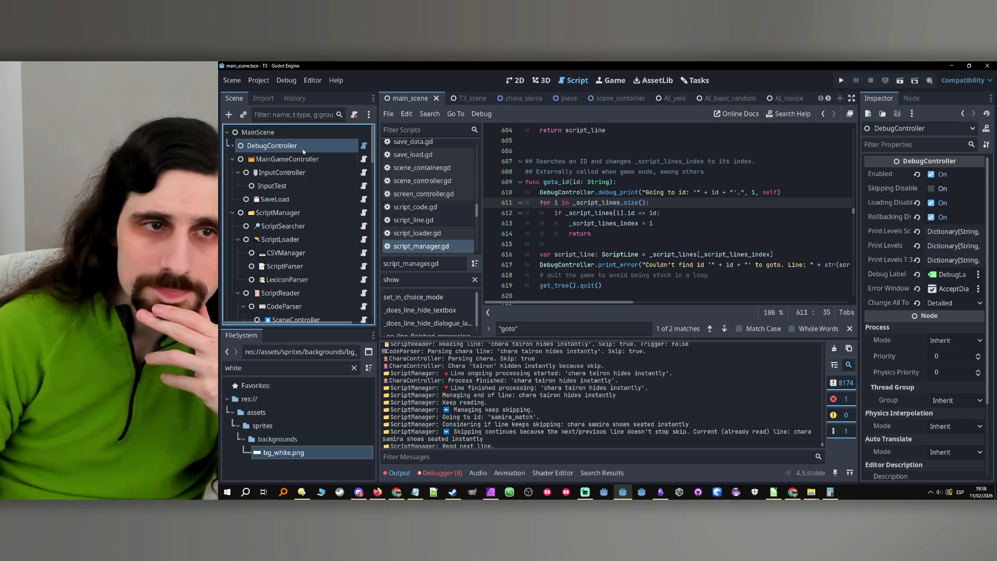
pyautogui.moveTo(839, 240); pyautogui.dragTo(788, 247)
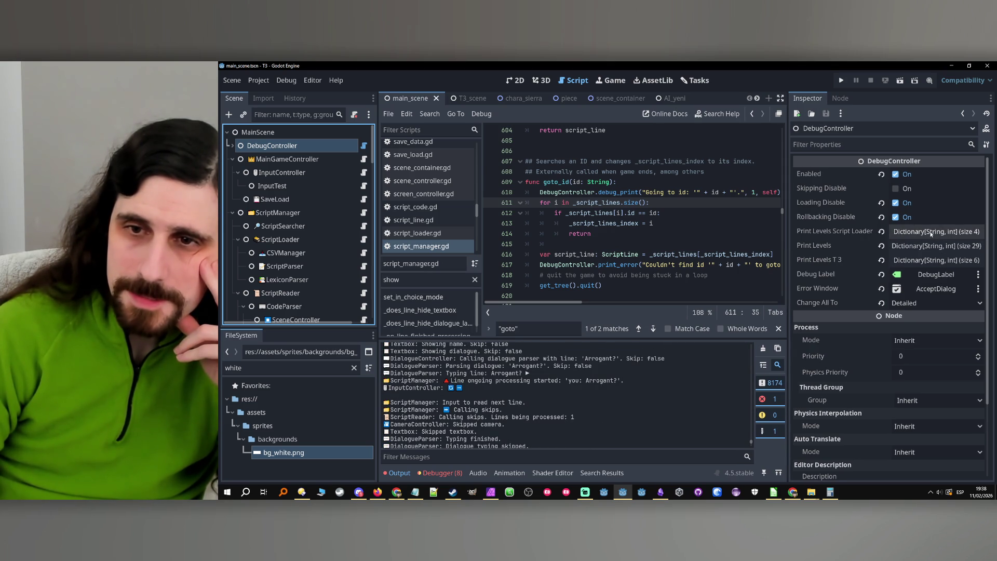
pyautogui.click(922, 246)
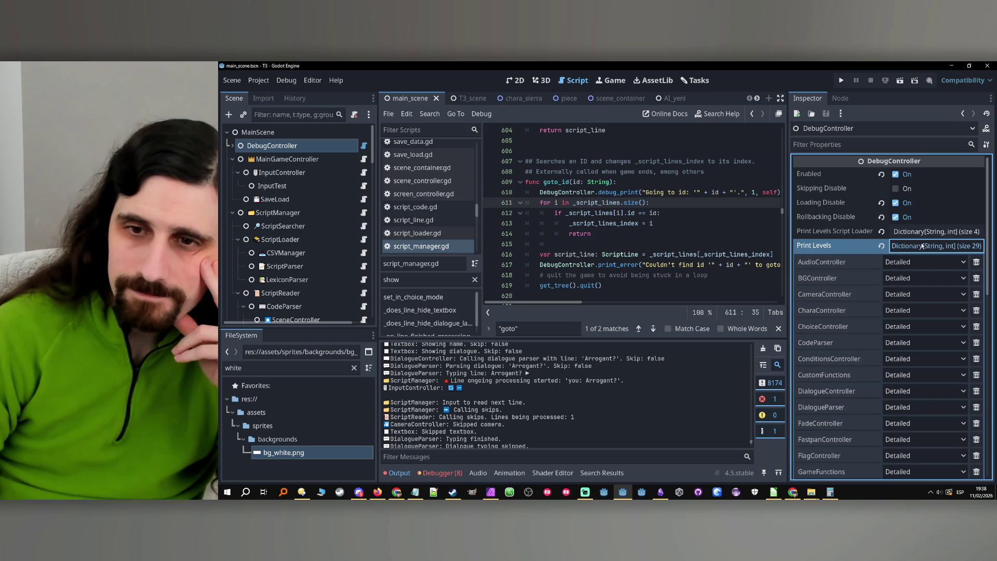
pyautogui.click(922, 246)
pyautogui.click(927, 233)
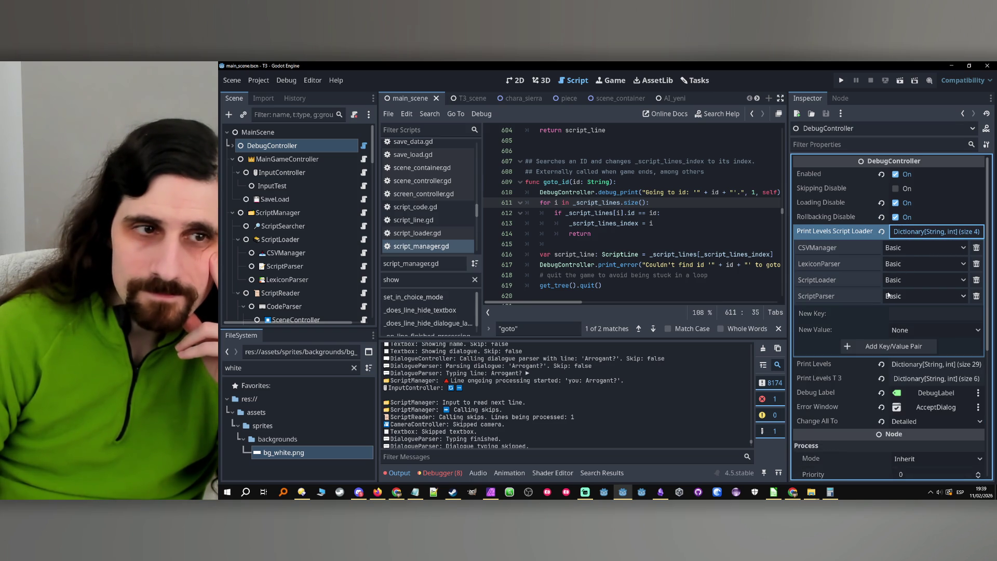
pyautogui.click(919, 231)
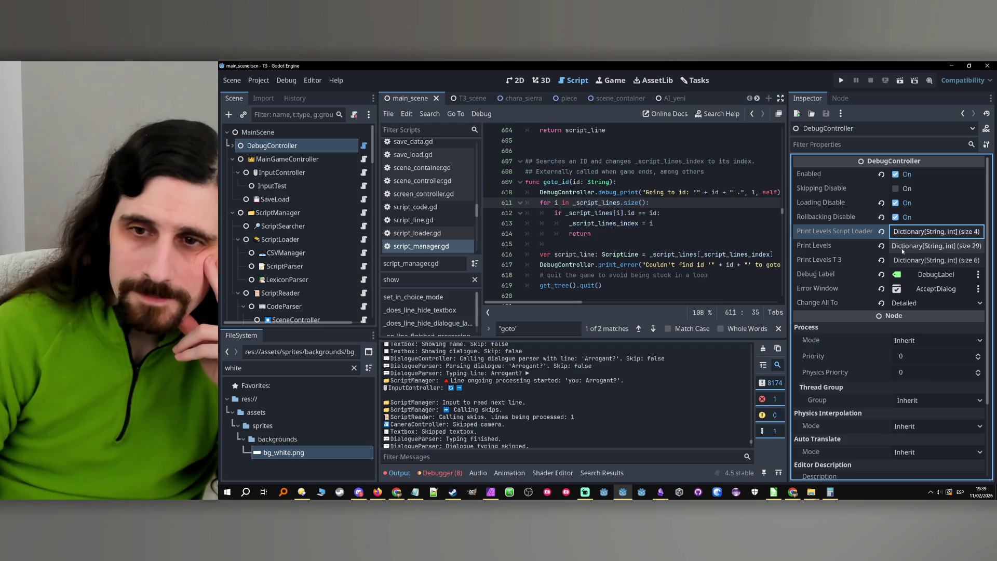
pyautogui.click(904, 246)
# - Page Print Levels to 2/2 and check the ScriptManager entry is Detailed
pyautogui.scroll(-5, 888, 269)
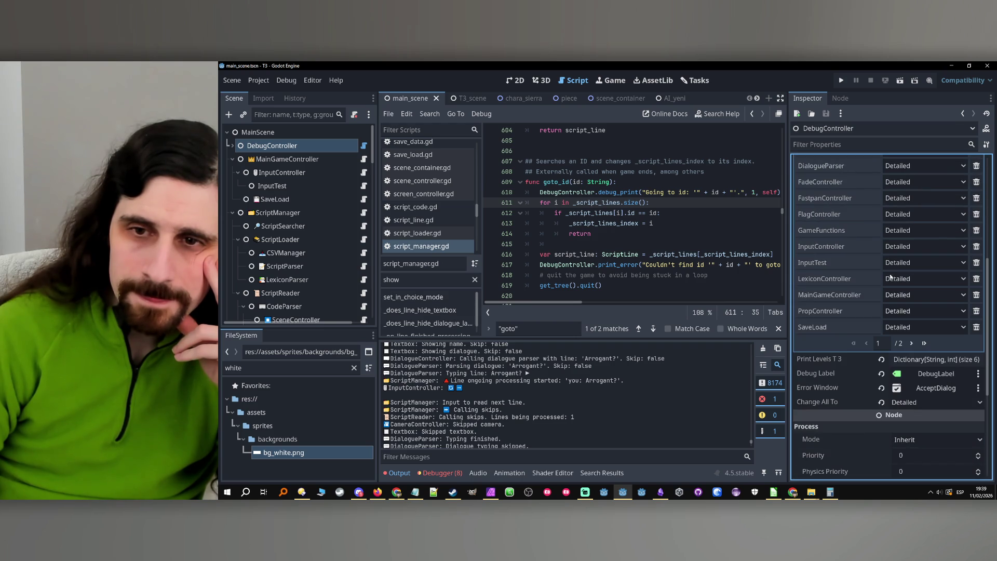
pyautogui.click(911, 344)
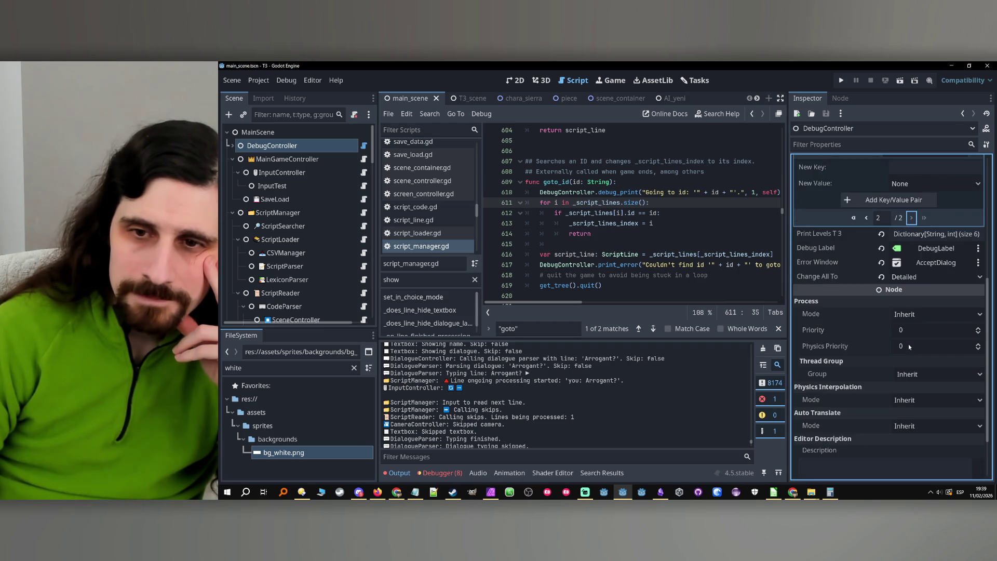
pyautogui.scroll(5, 902, 320)
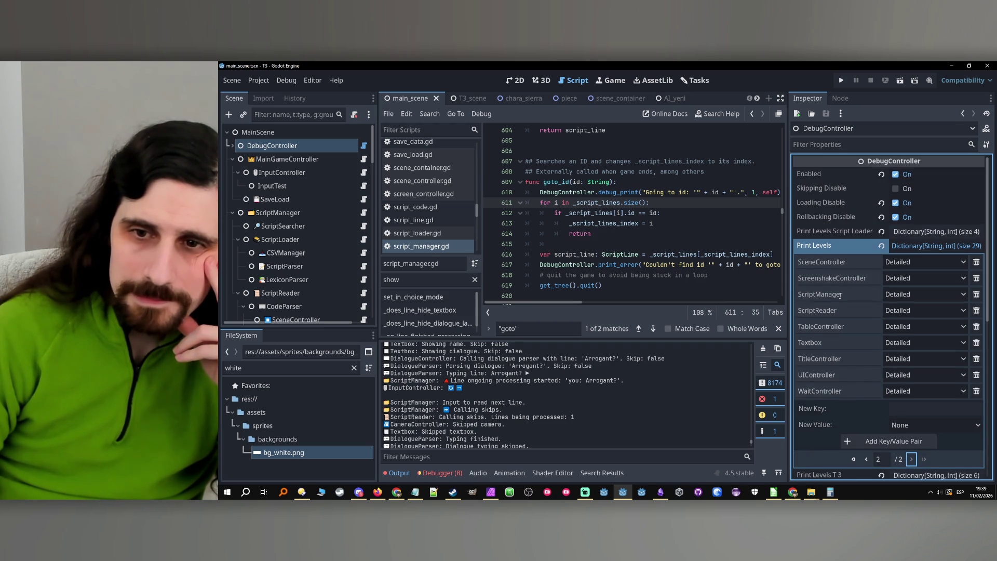
pyautogui.click(838, 294)
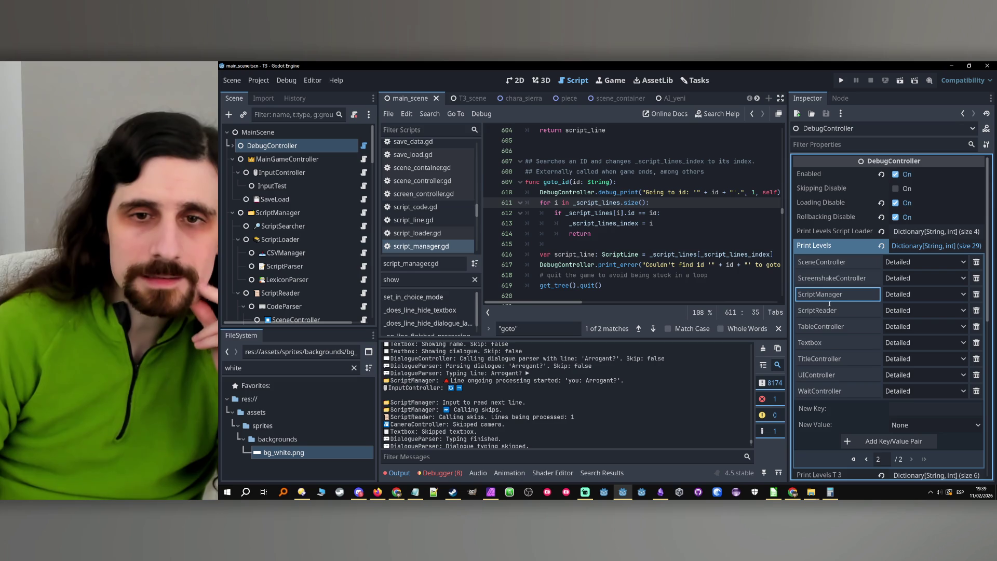
pyautogui.click(669, 200)
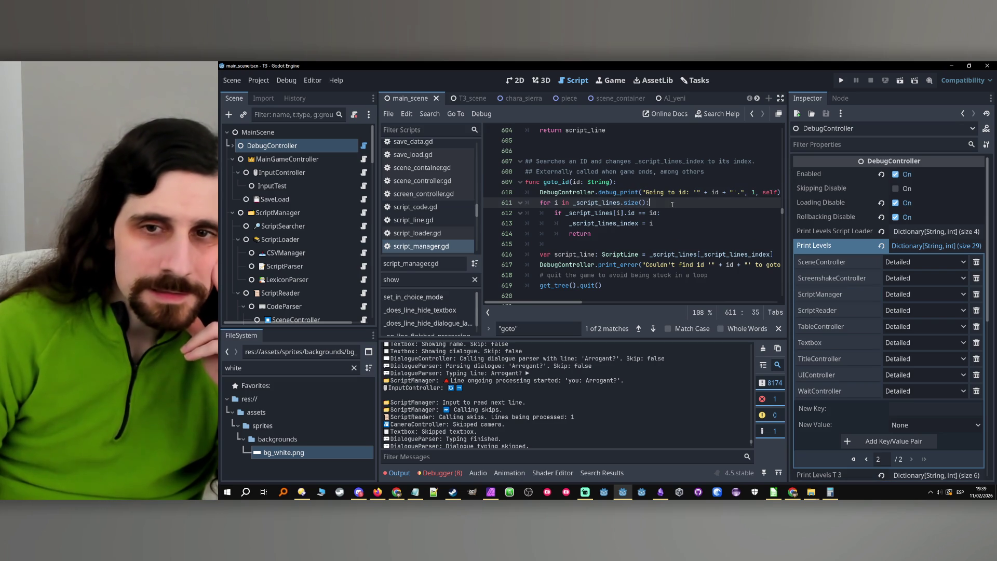
pyautogui.moveTo(789, 290); pyautogui.dragTo(844, 290)
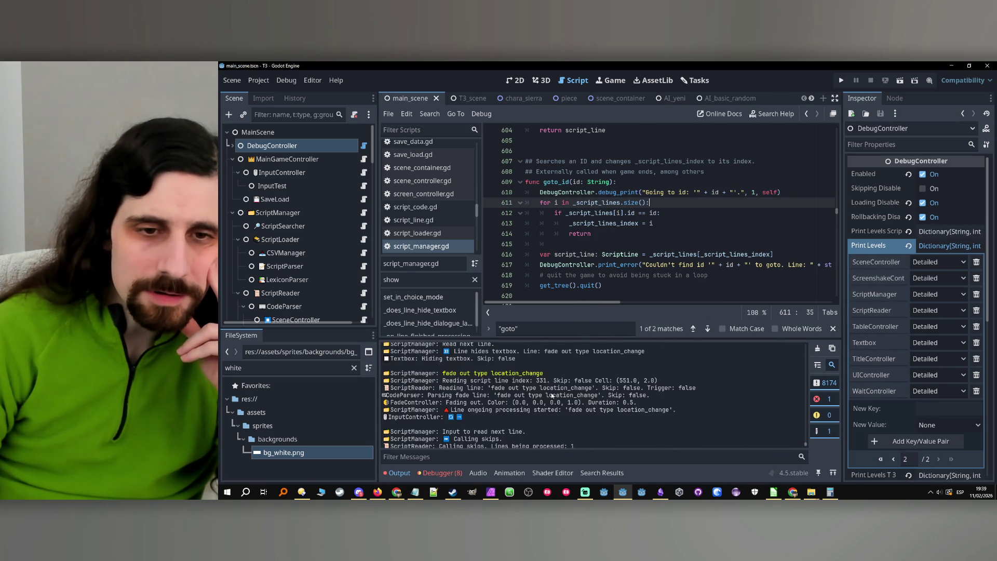
pyautogui.scroll(4, 565, 383)
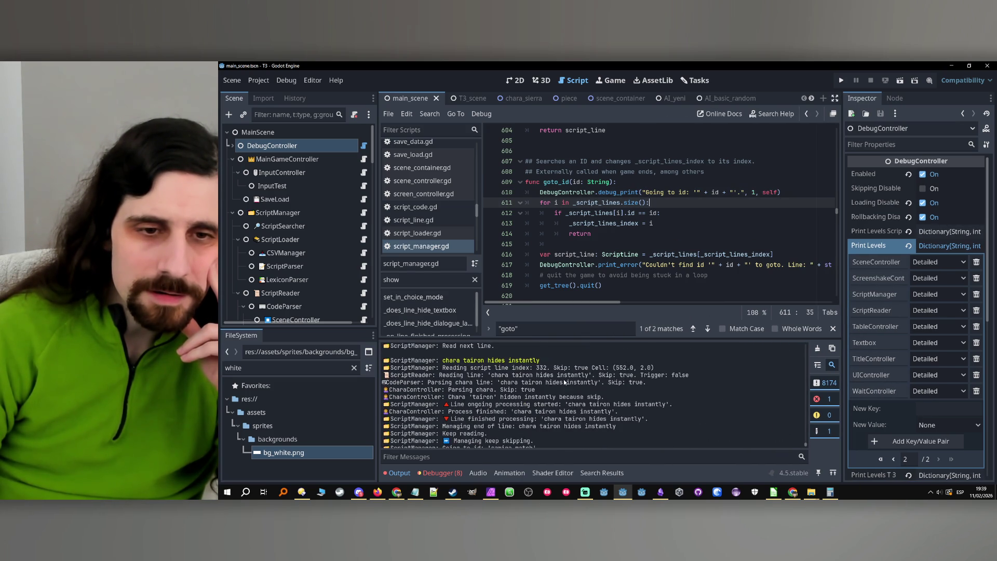
pyautogui.scroll(-1, 561, 380)
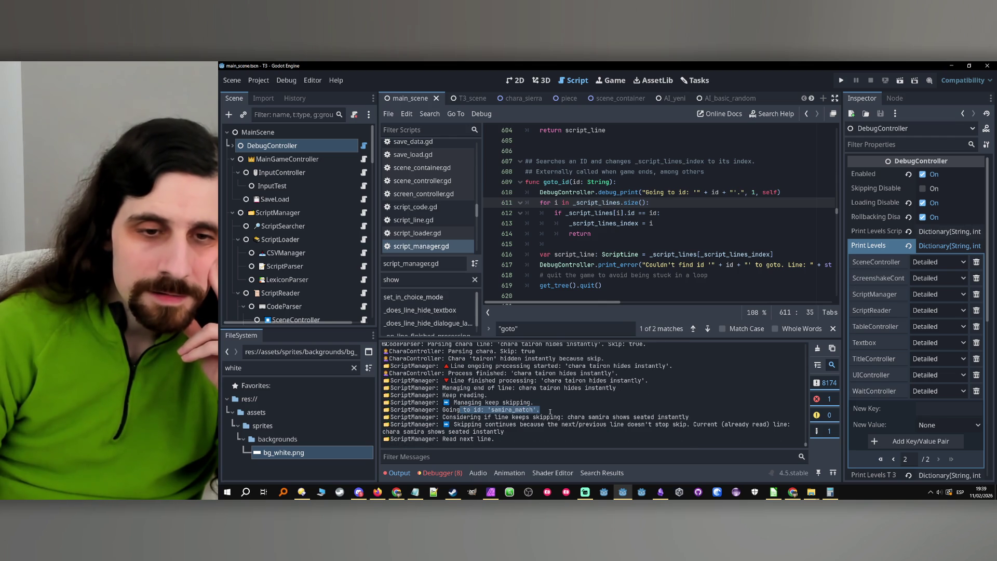
pyautogui.moveTo(460, 410); pyautogui.dragTo(588, 417)
pyautogui.moveTo(488, 424)
pyautogui.mouseDown()
pyautogui.moveTo(753, 425)
pyautogui.moveTo(554, 429)
pyautogui.mouseUp()
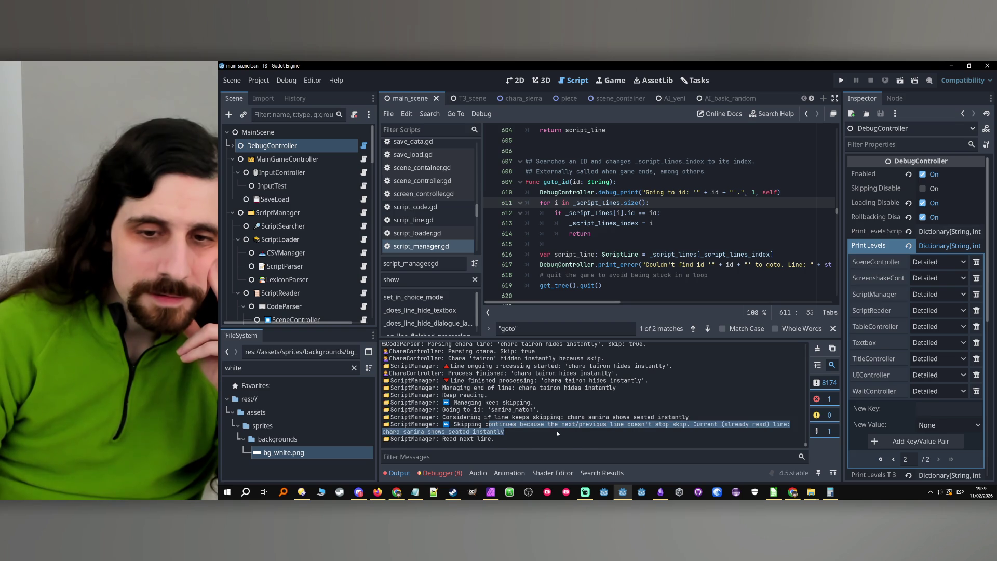
pyautogui.click(556, 423)
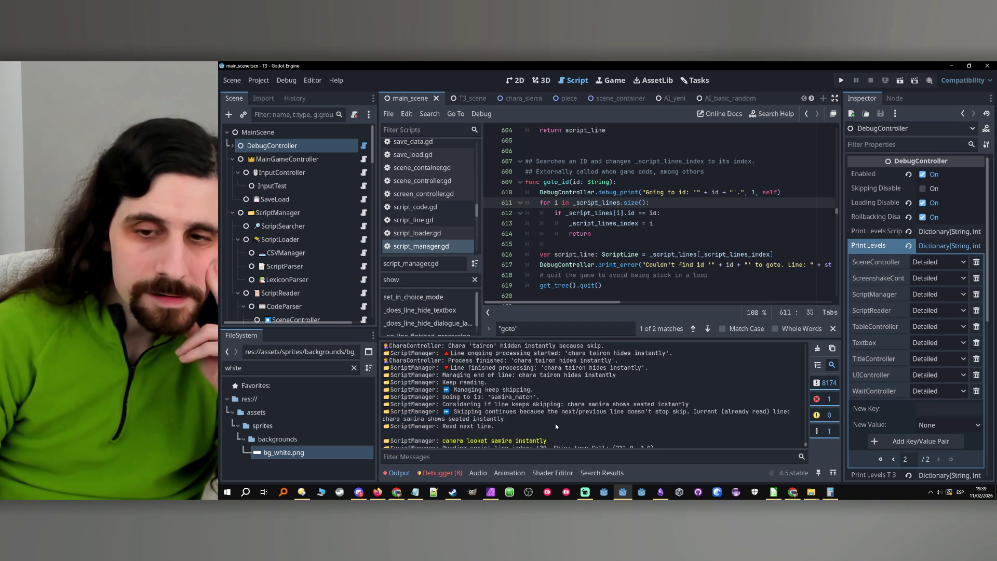
pyautogui.moveTo(496, 412); pyautogui.dragTo(509, 419)
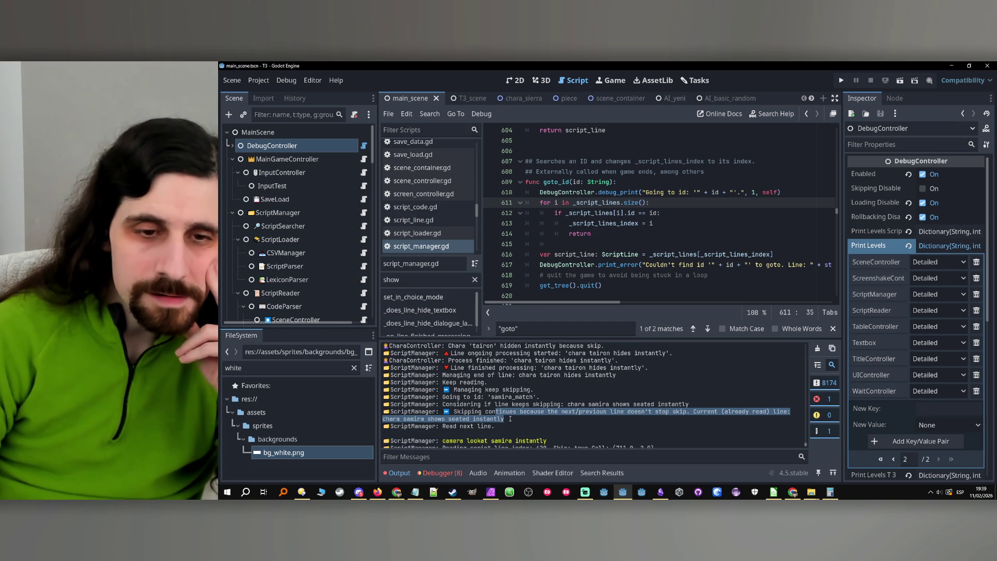
pyautogui.click(511, 420)
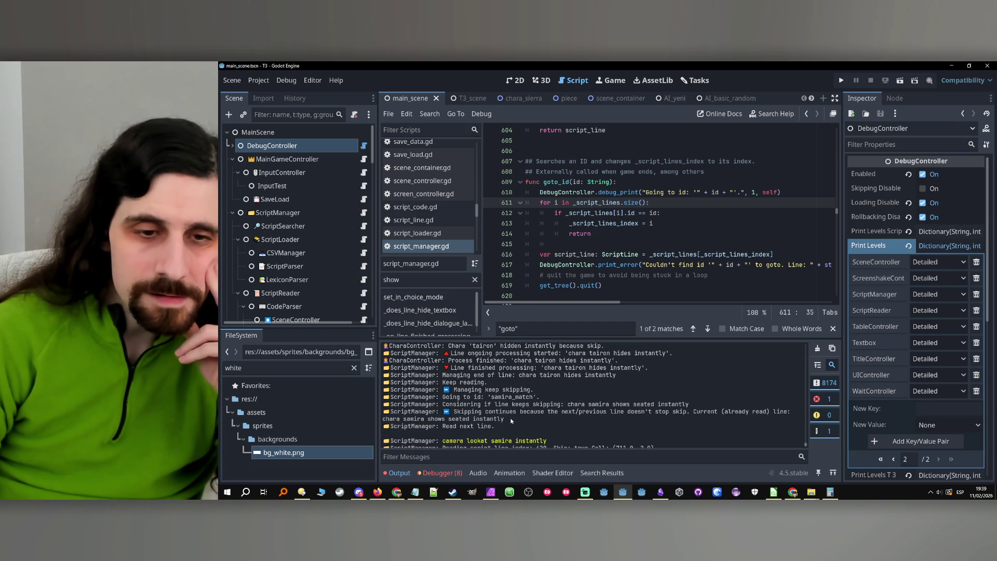
pyautogui.moveTo(496, 412)
pyautogui.mouseDown()
pyautogui.moveTo(510, 419)
pyautogui.moveTo(383, 419)
pyautogui.mouseUp()
pyautogui.click(511, 419)
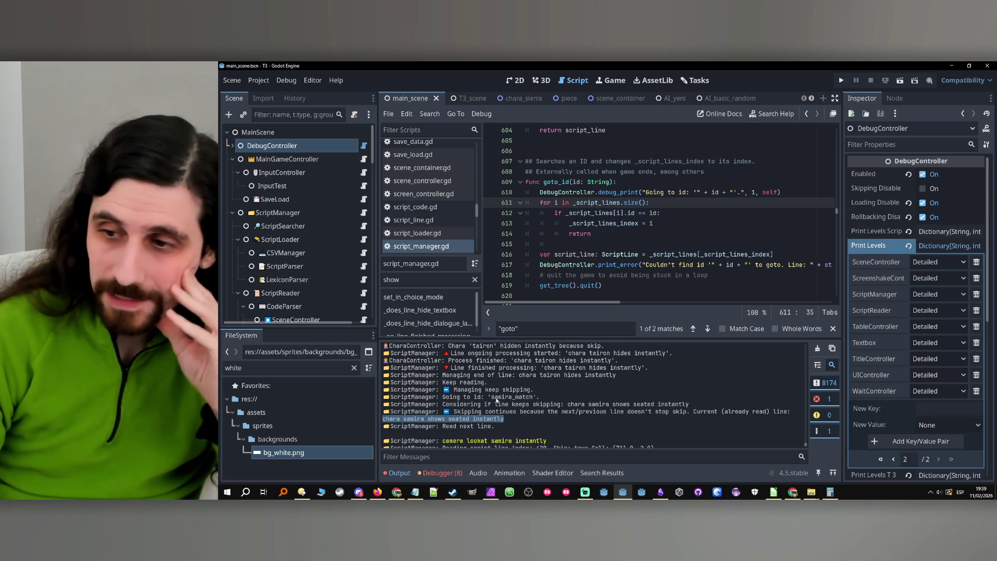
pyautogui.moveTo(442, 396); pyautogui.dragTo(481, 397)
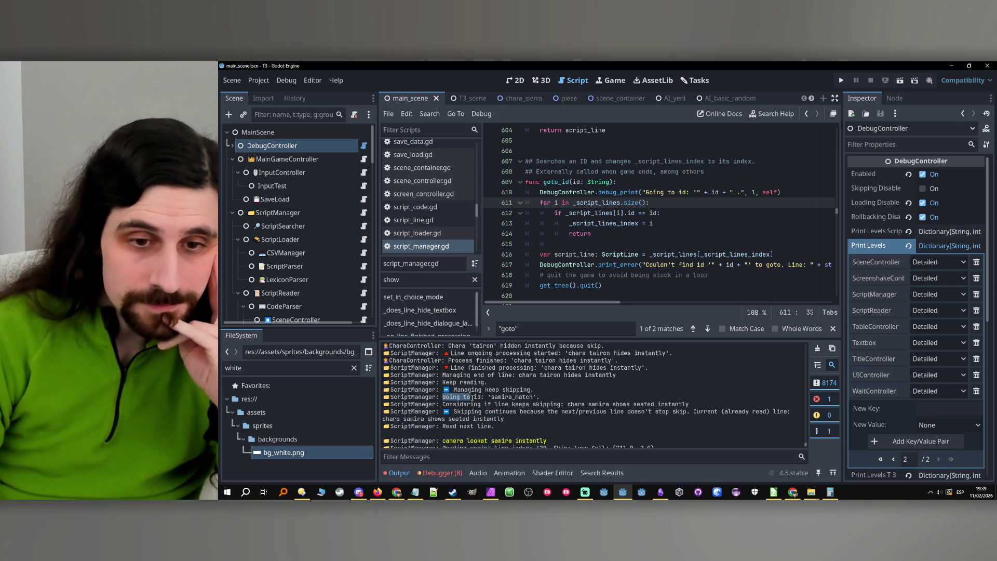
# - Search the script for 'Going to id', landing on goto_id's print on line 610
pyautogui.click(533, 323)
pyautogui.hotkey('ctrl', 'a')
pyautogui.write('Going to id')
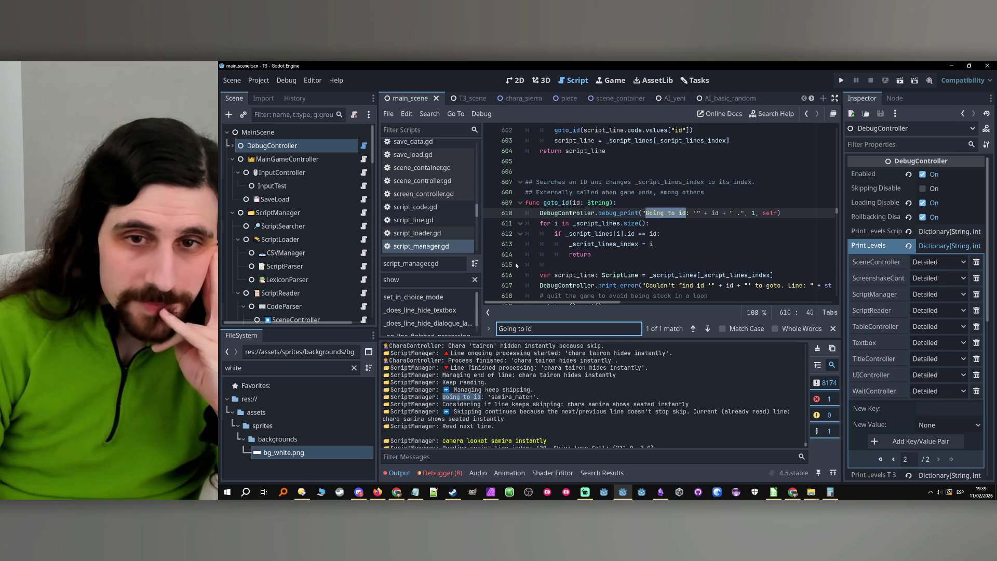
# - Highlight every use of _script_lines_index from line 613
pyautogui.click(610, 254)
pyautogui.click(615, 233)
pyautogui.click(620, 243)
pyautogui.doubleClick(620, 244)
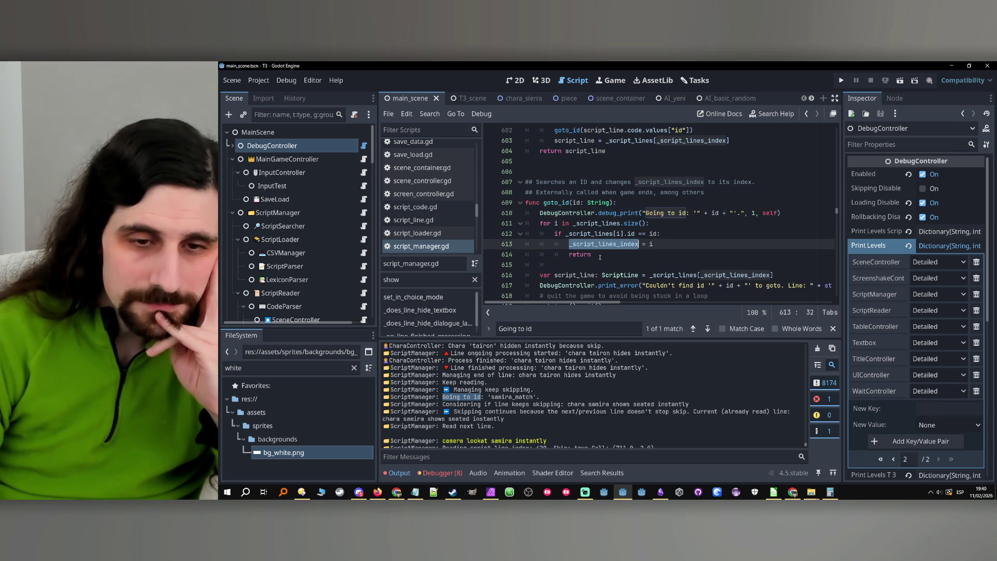
pyautogui.click(608, 254)
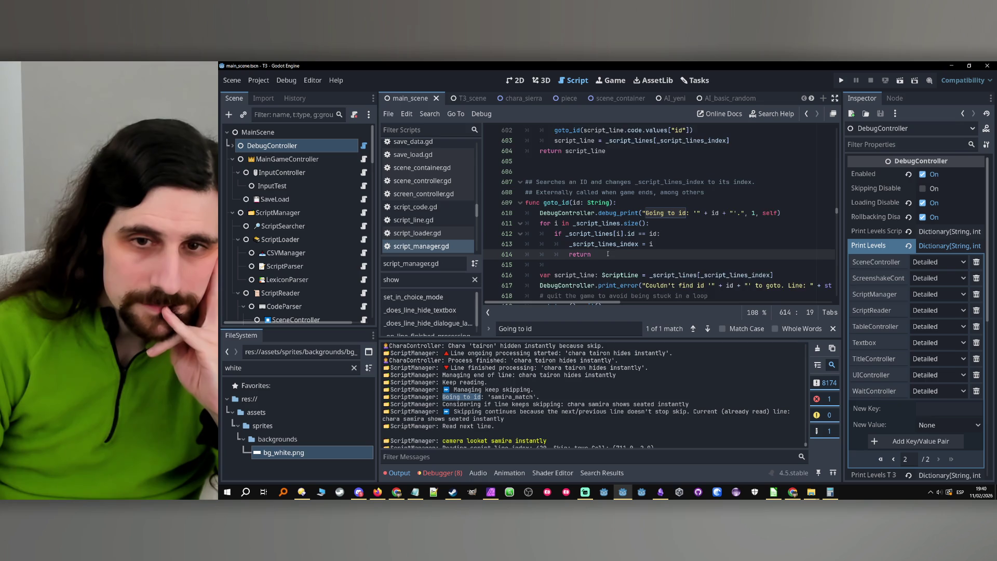
pyautogui.scroll(-1, 598, 253)
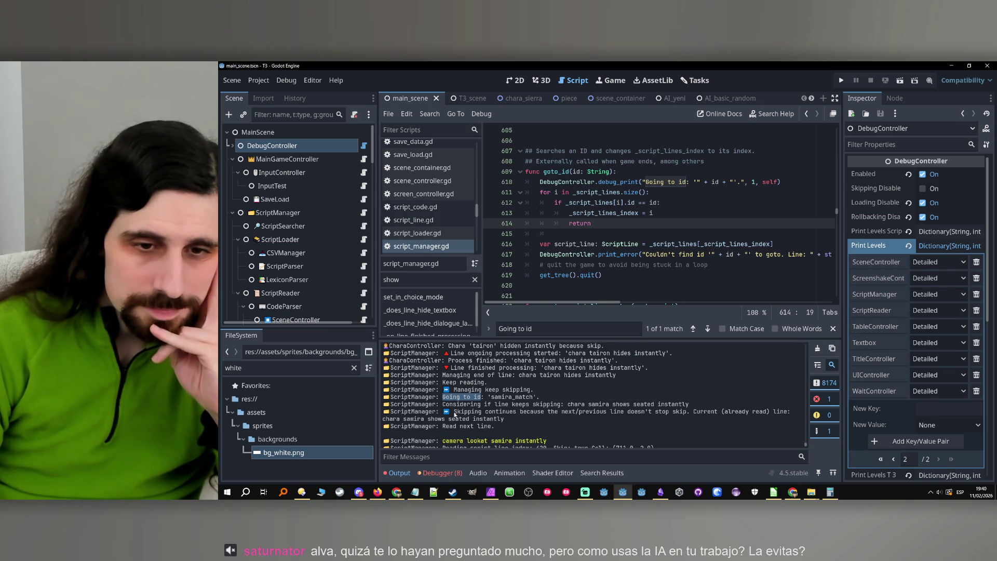
# - Find the code printing the fixed part of 'Skipping continues' on line 558
pyautogui.moveTo(454, 413); pyautogui.dragTo(520, 418)
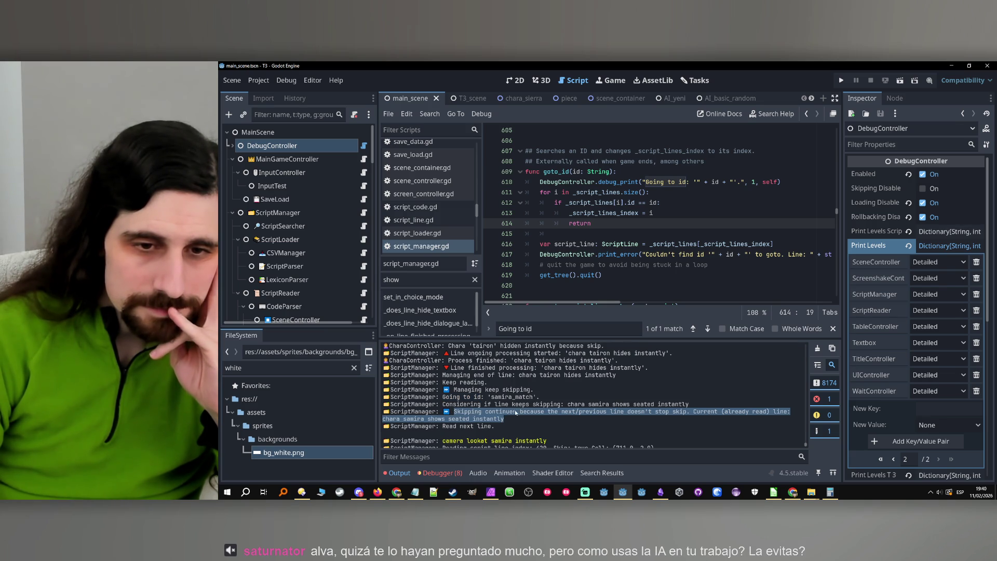
pyautogui.hotkey('ctrl', 'f')
pyautogui.hotkey('ctrl', 'v')
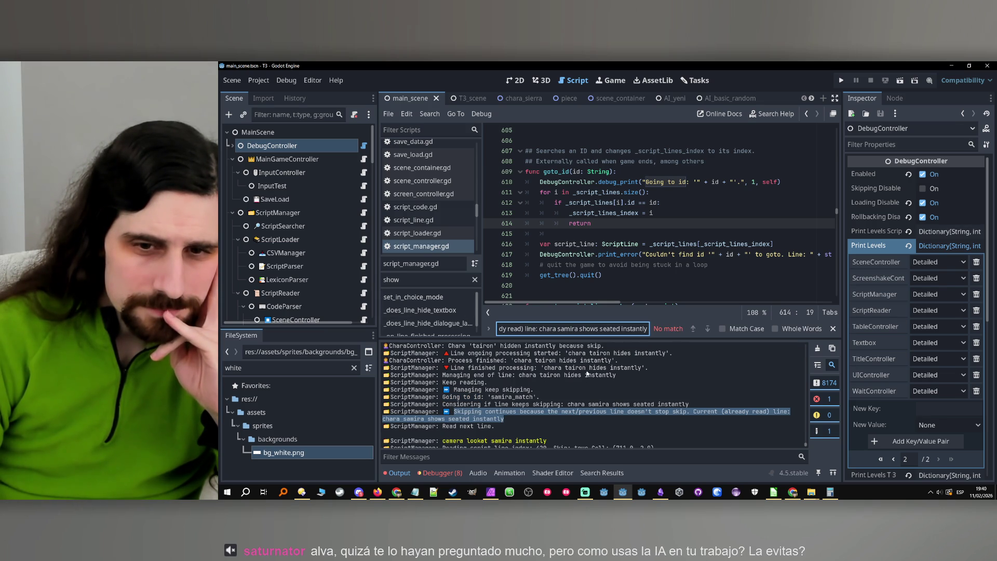
pyautogui.click(538, 414)
pyautogui.moveTo(454, 411); pyautogui.dragTo(634, 411)
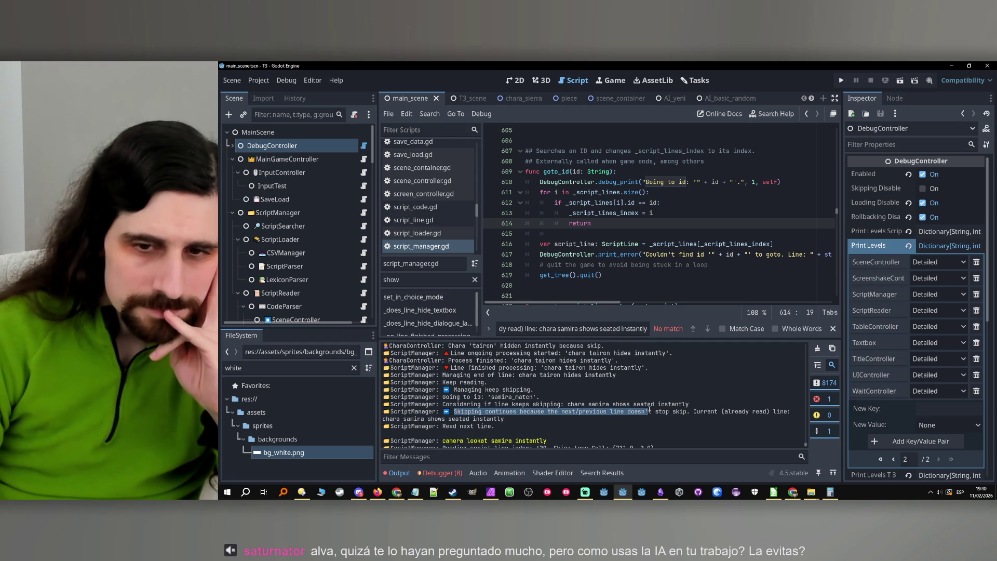
pyautogui.click(650, 411)
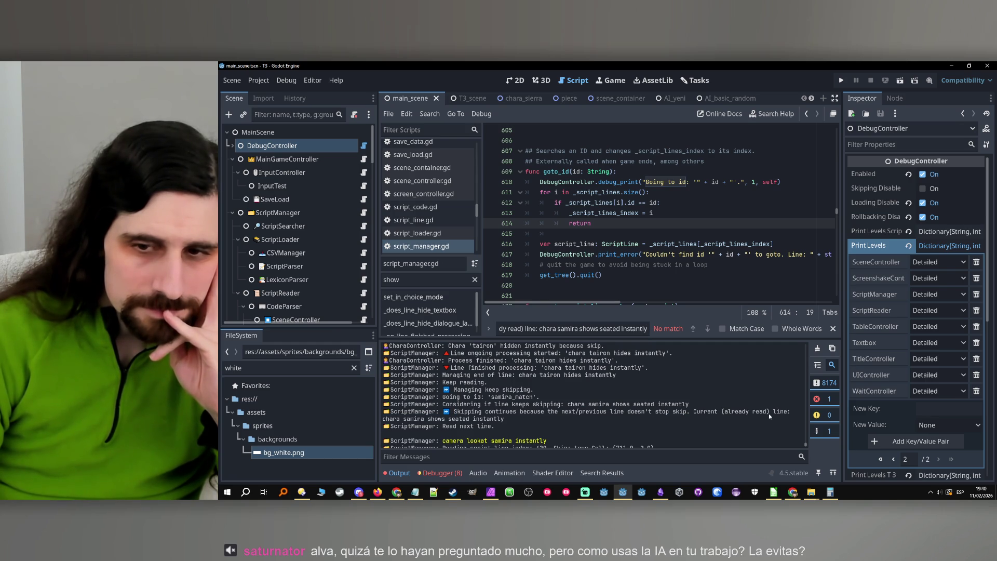
pyautogui.moveTo(770, 413); pyautogui.dragTo(468, 412)
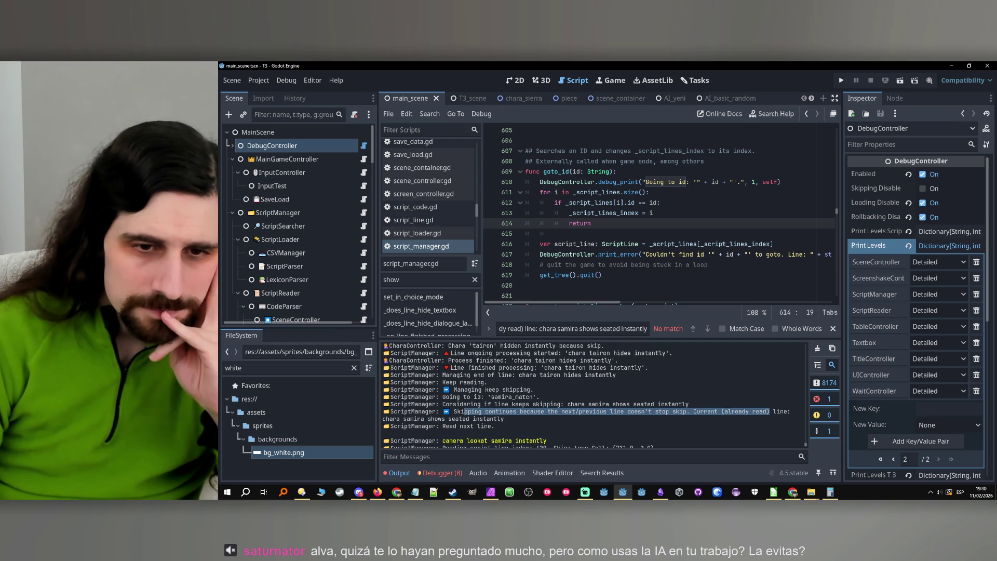
pyautogui.tripleClick(546, 329)
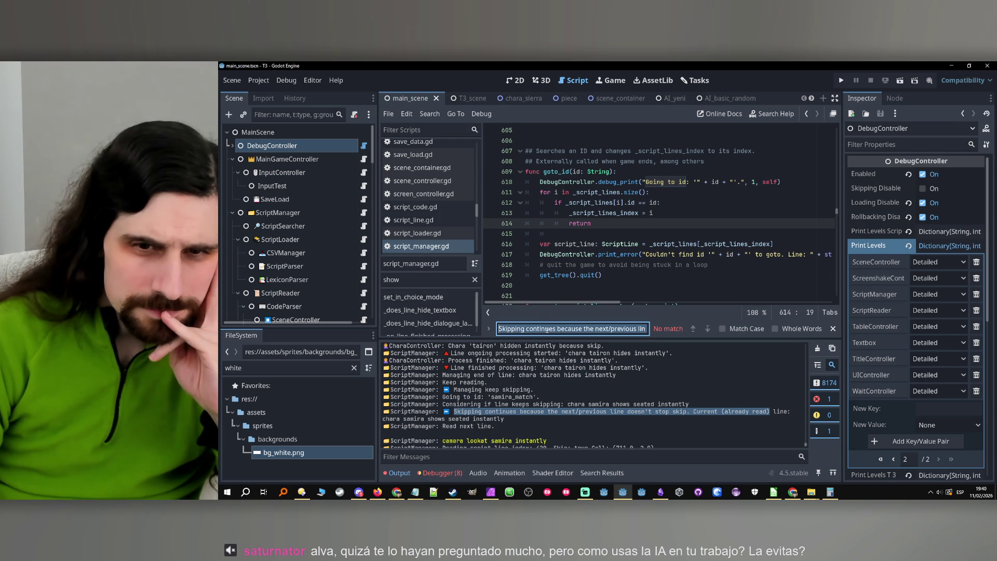
pyautogui.write("Skipping continues because the next/previous line doesn't stop skip. Current (already read)")
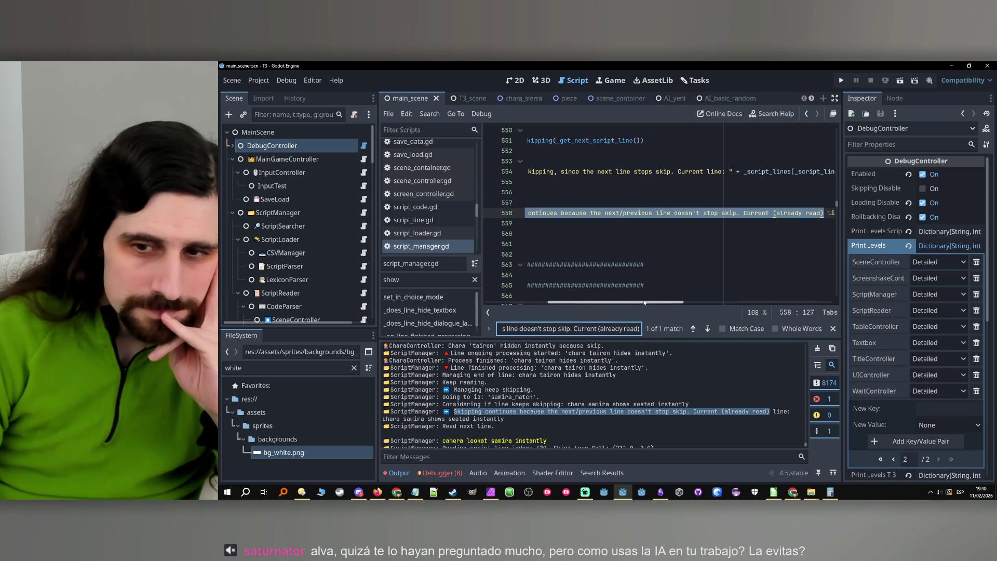
# - Scroll up to _manage_keep_skipping and copy the 'Considering if line keeps skipping' log message
pyautogui.hscroll(-5, 644, 303)
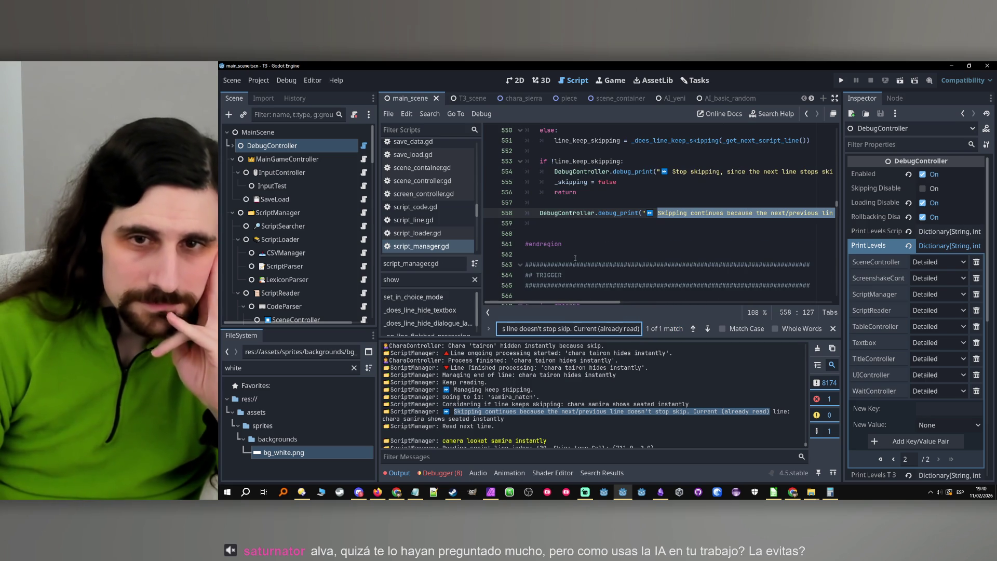
pyautogui.scroll(4, 660, 213)
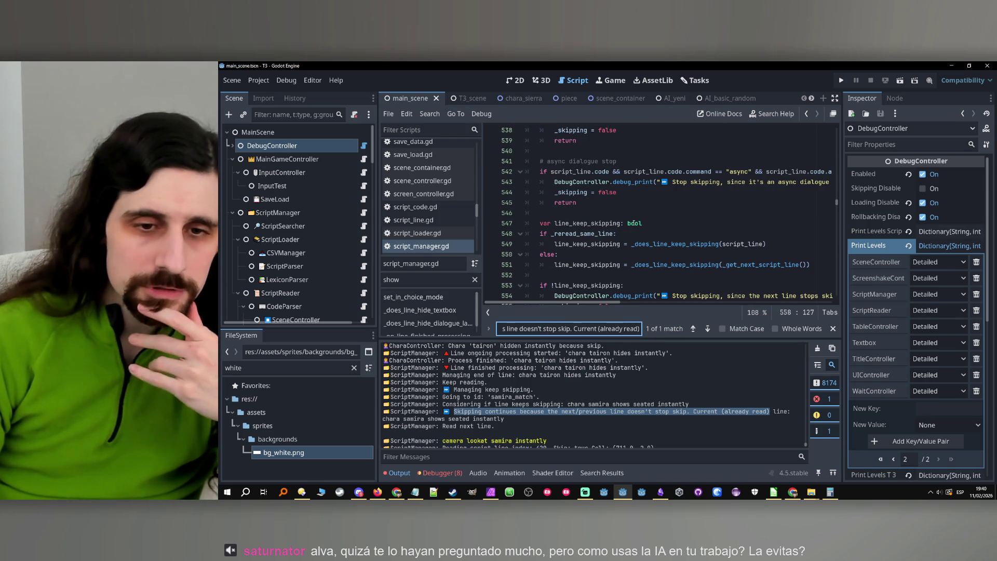
pyautogui.scroll(3, 647, 230)
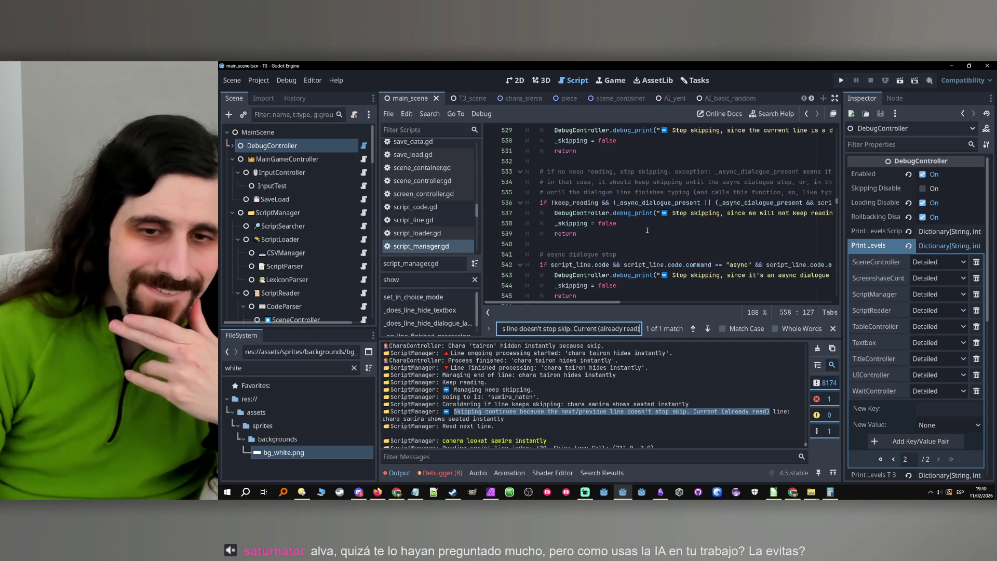
pyautogui.scroll(6, 646, 230)
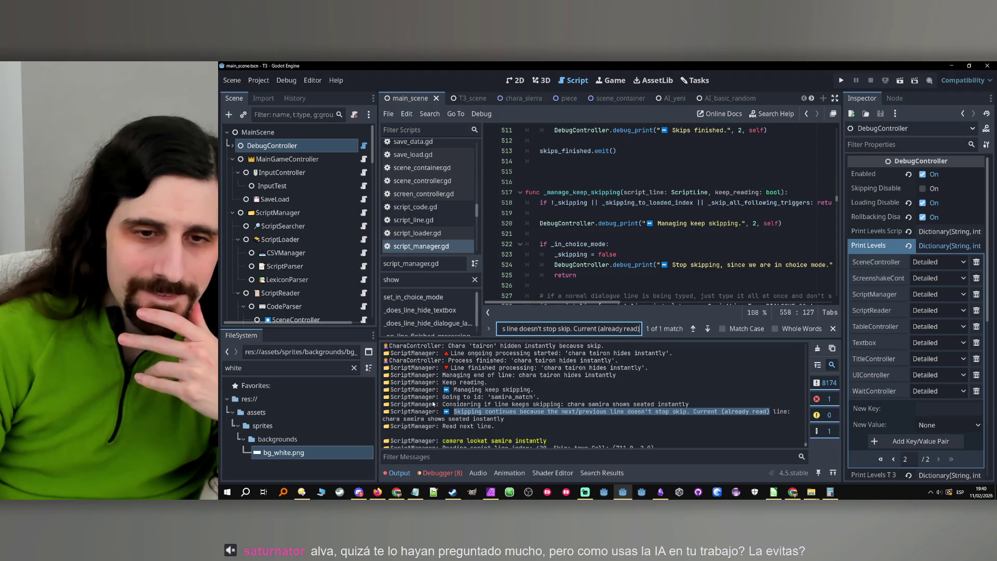
pyautogui.moveTo(441, 405); pyautogui.dragTo(558, 404)
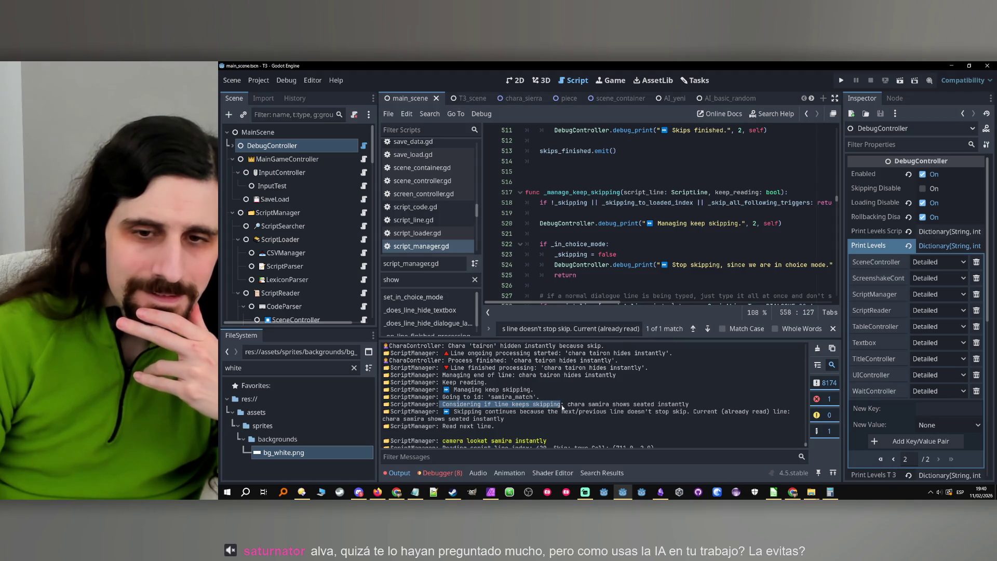
pyautogui.hotkey('ctrl', 'c')
pyautogui.hotkey('ctrl', 'f')
# - Search for 'Considering if line keeps skipping', reaching line 705 in _does_line_keep_skipping
pyautogui.hotkey('ctrl', 'v')
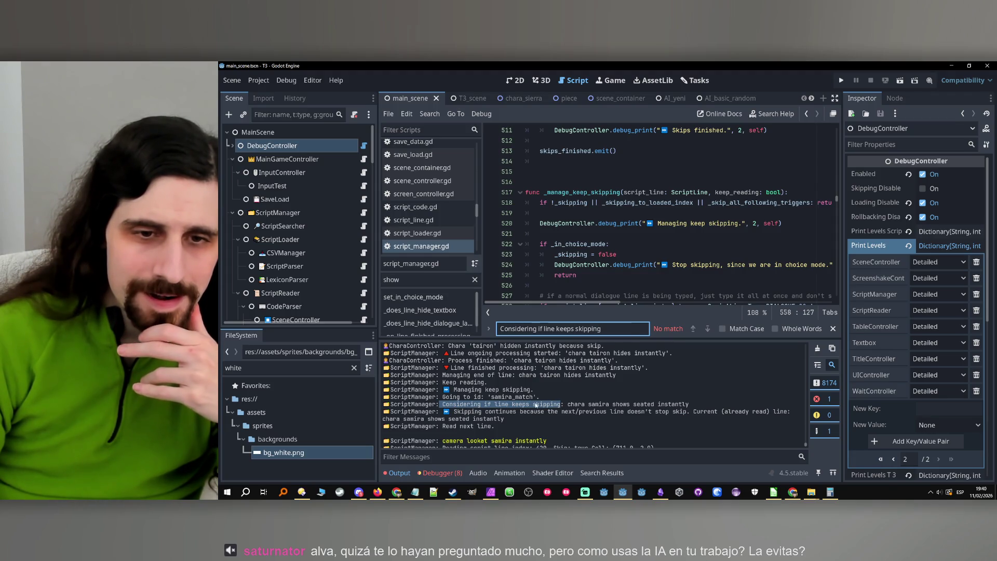
pyautogui.click(445, 406)
pyautogui.moveTo(464, 404); pyautogui.dragTo(555, 405)
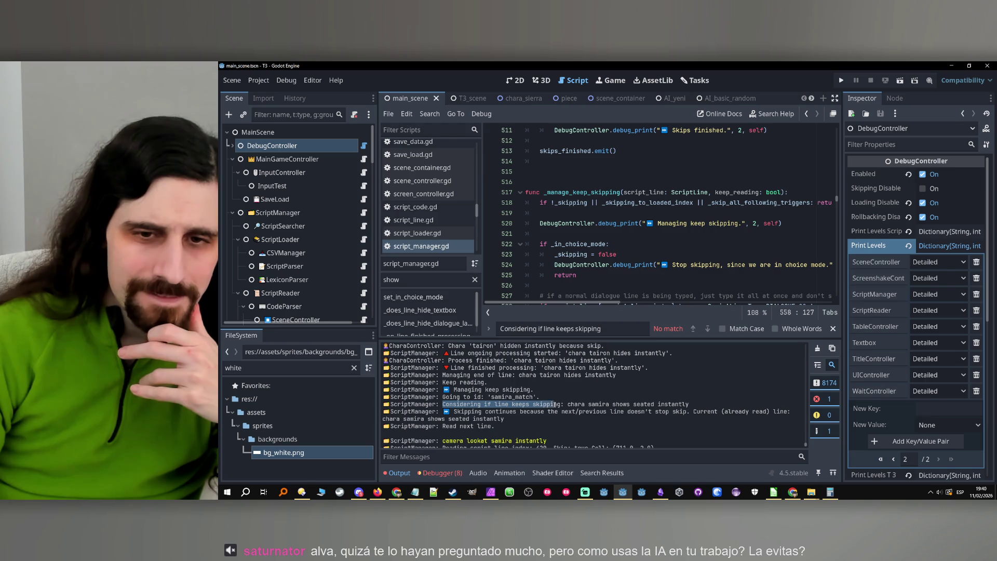
pyautogui.hotkey('ctrl', 'f')
pyautogui.hotkey('ctrl', 'v')
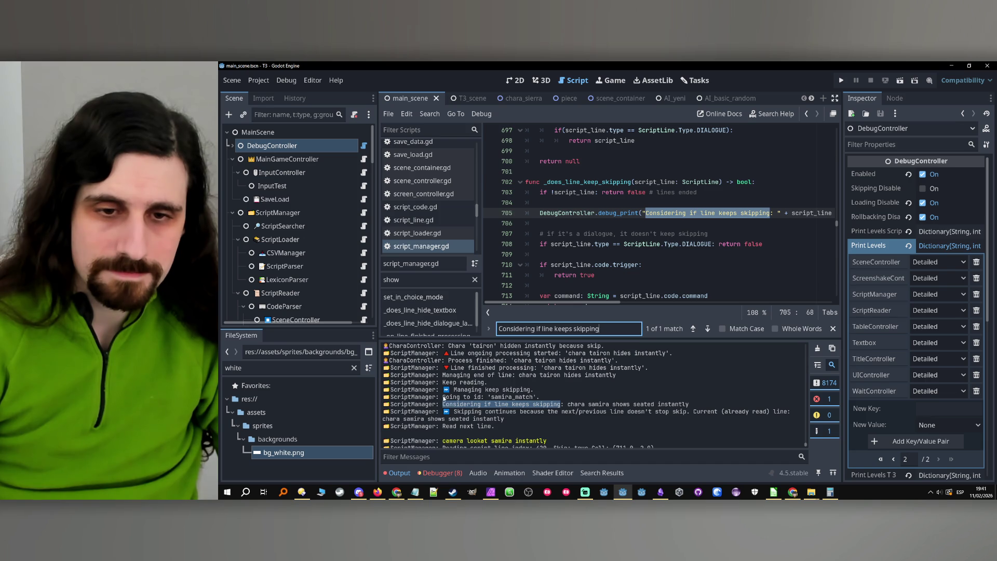
pyautogui.moveTo(443, 398); pyautogui.dragTo(476, 398)
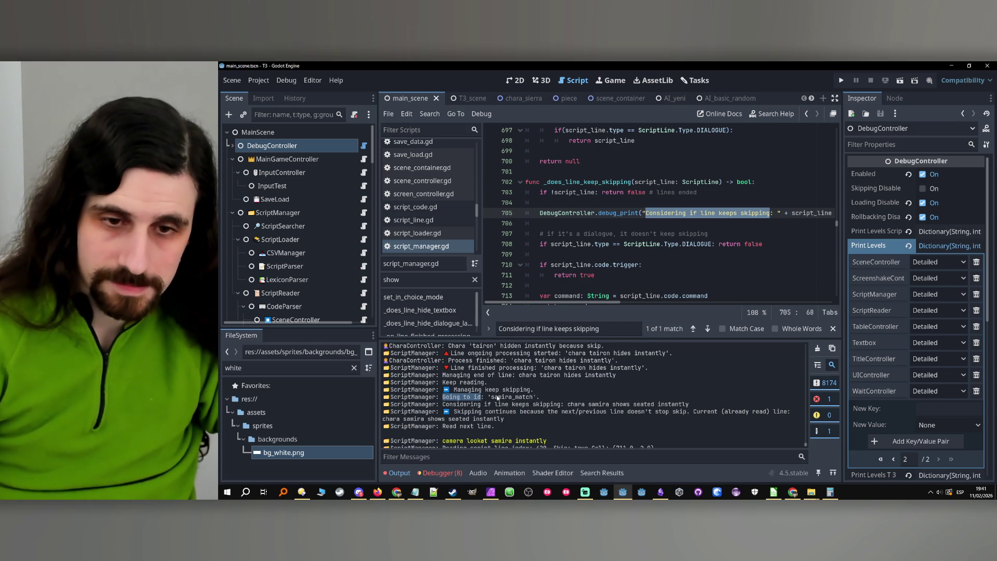
# - Search the script for 'Going to id' again to return to goto_id's print line
pyautogui.hotkey('ctrl', 'f')
pyautogui.hotkey('ctrl', 'v')
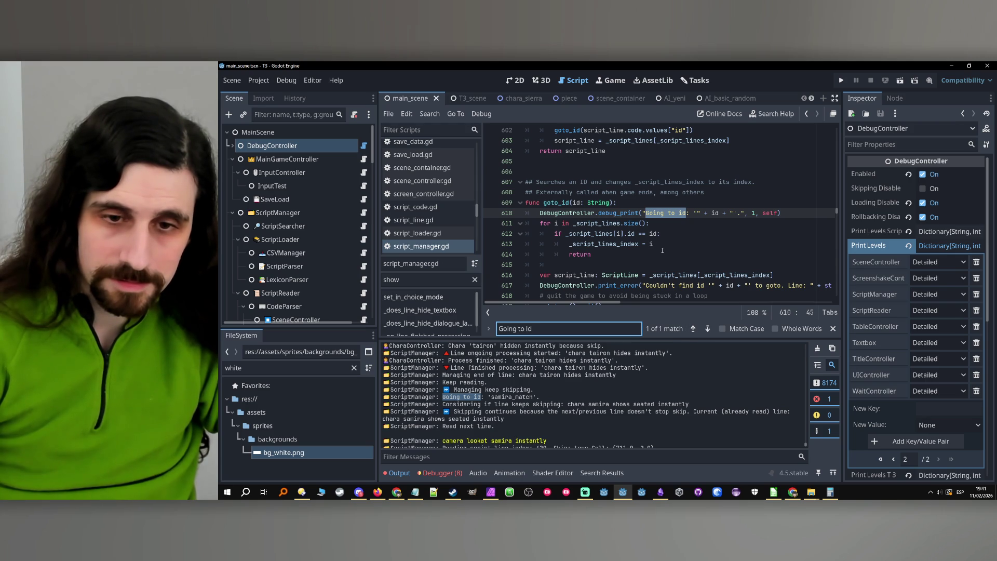
pyautogui.scroll(-1, 662, 251)
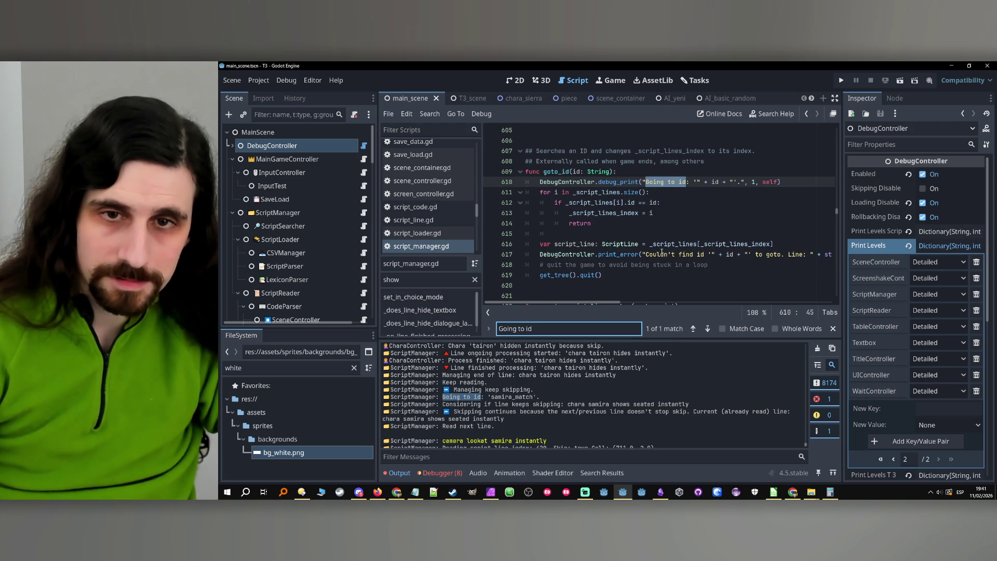
pyautogui.scroll(1, 660, 253)
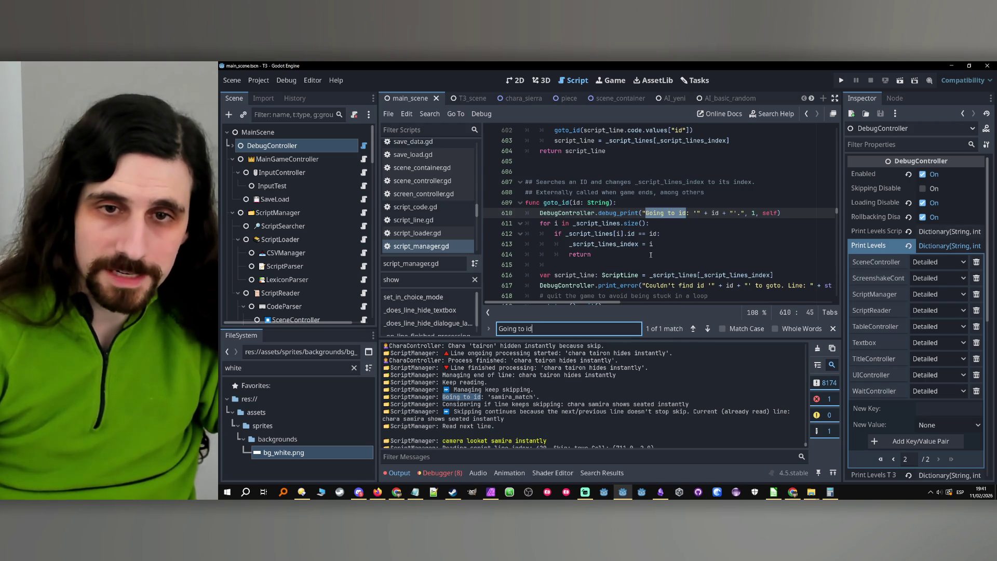
# - Search for goto_id and reach its call inside _manage_goto on line 602
pyautogui.doubleClick(556, 202)
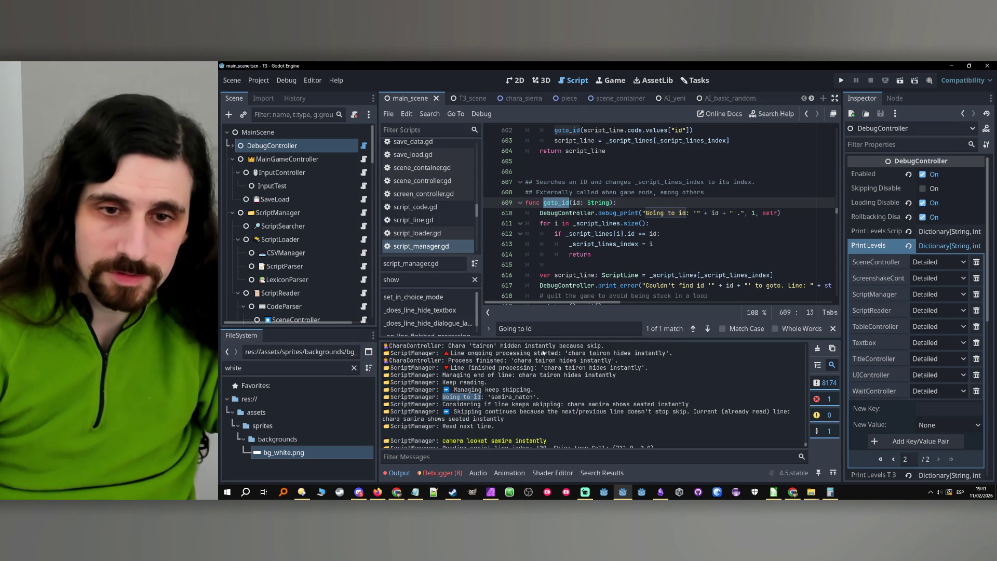
pyautogui.hotkey('ctrl', 'f')
pyautogui.click(693, 329)
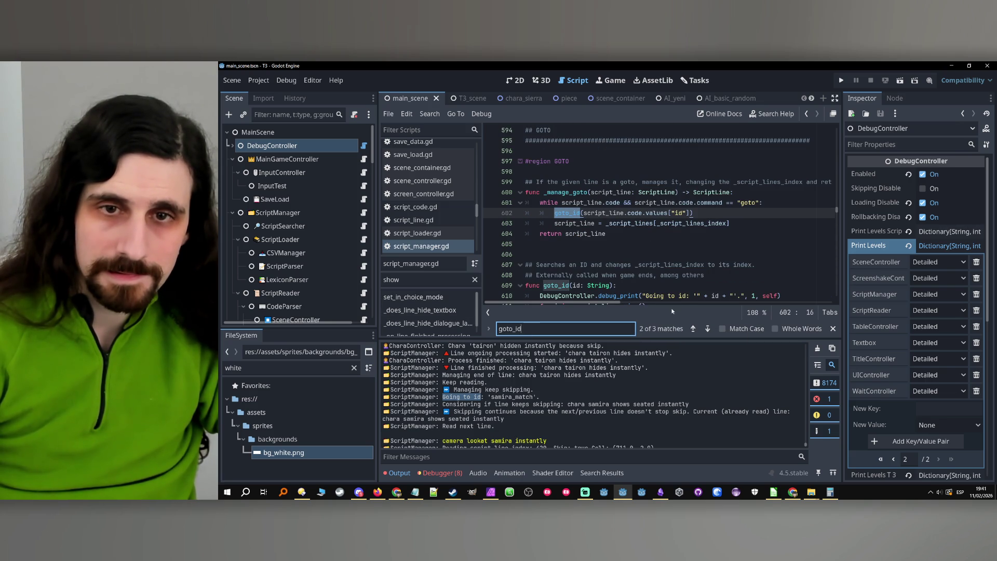
pyautogui.doubleClick(567, 193)
# - Search for _manage_goto and jump to its call in _read_script_line on line 341
pyautogui.hotkey('ctrl', 'f')
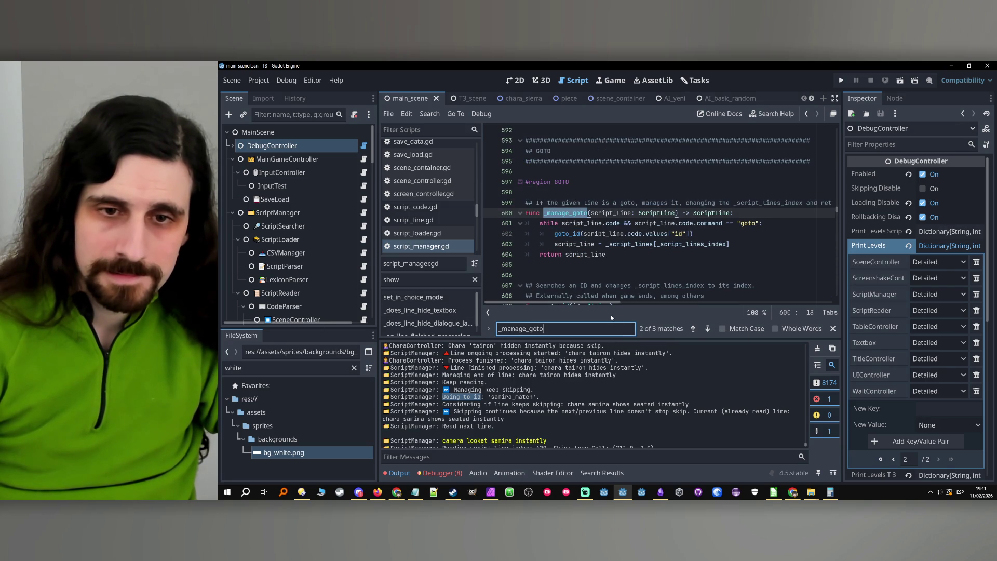
pyautogui.click(693, 328)
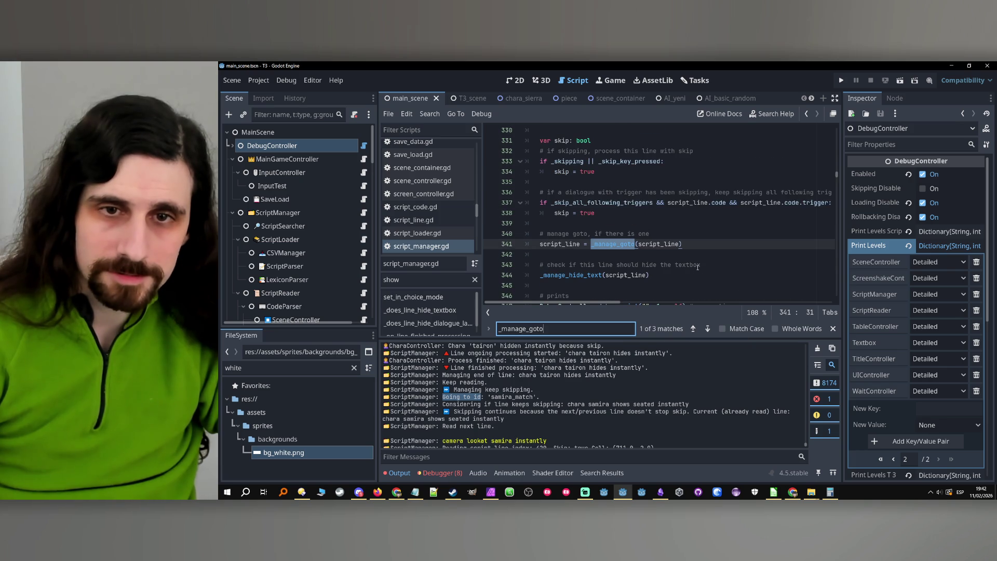
pyautogui.scroll(-1, 697, 267)
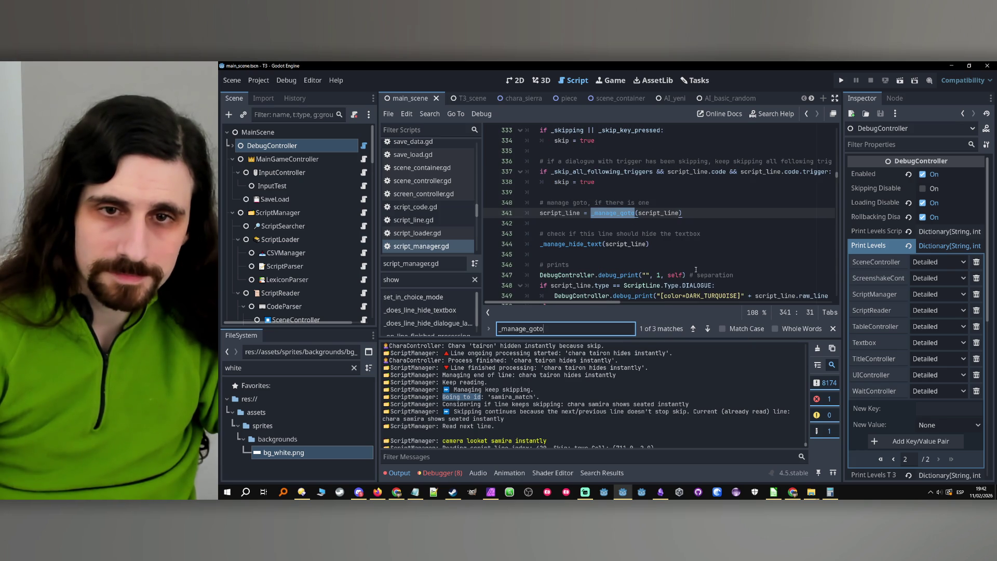
pyautogui.scroll(5, 695, 270)
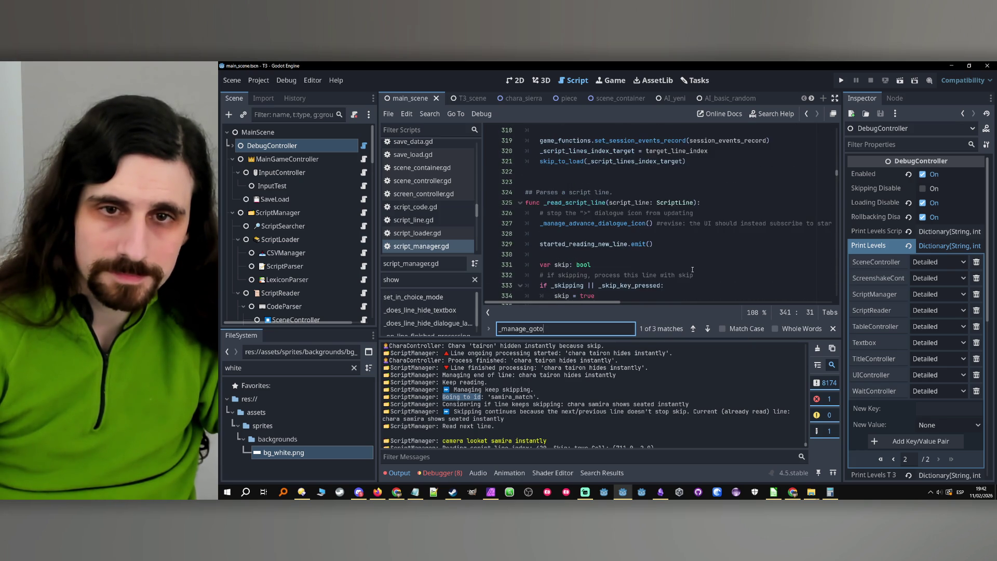
pyautogui.scroll(-5, 692, 269)
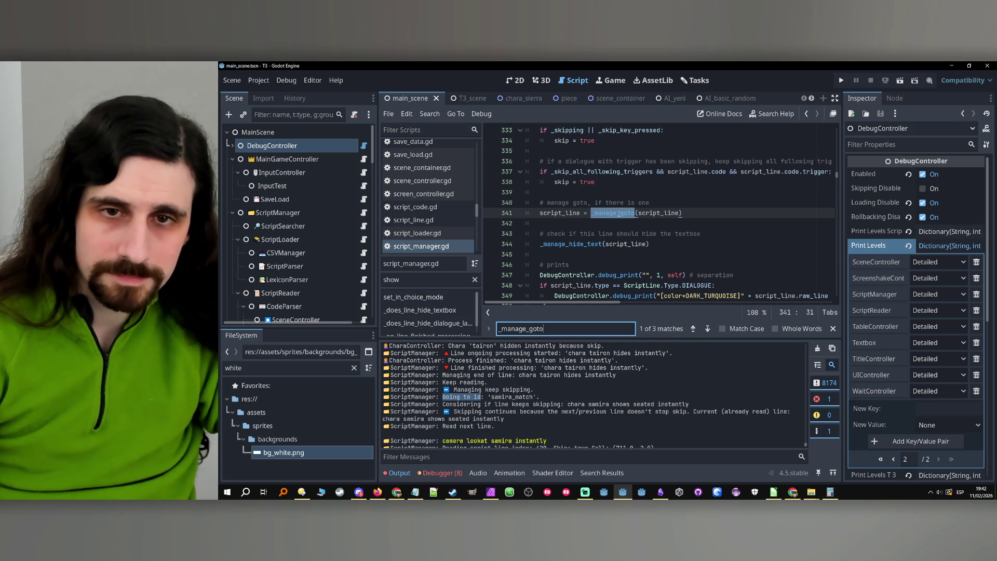
# - Go to the _manage_goto definition at line 600 and review its return
pyautogui.click(613, 214)
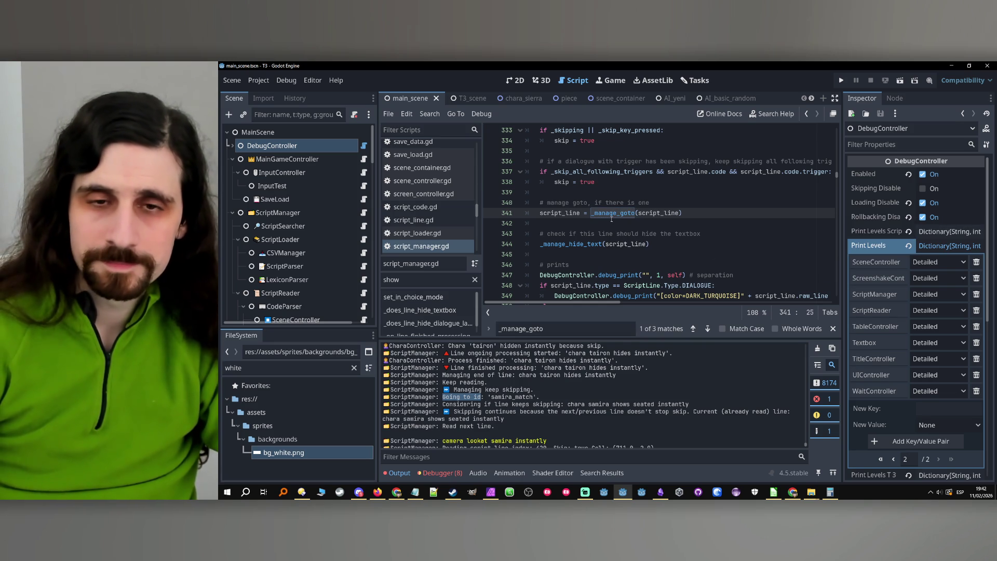
pyautogui.keyDown('ctrl'); pyautogui.click(611, 216); pyautogui.keyUp('ctrl')
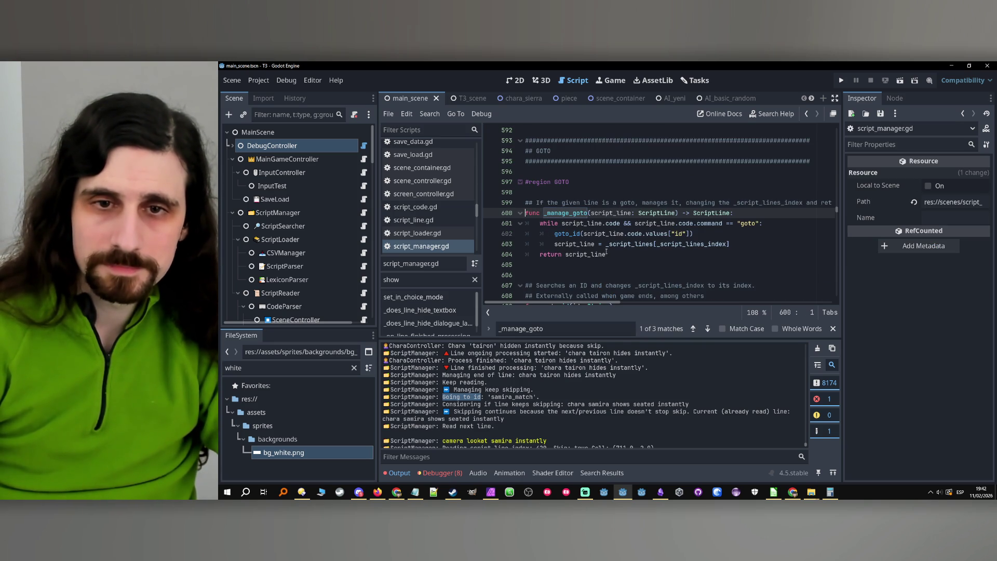
pyautogui.doubleClick(553, 254)
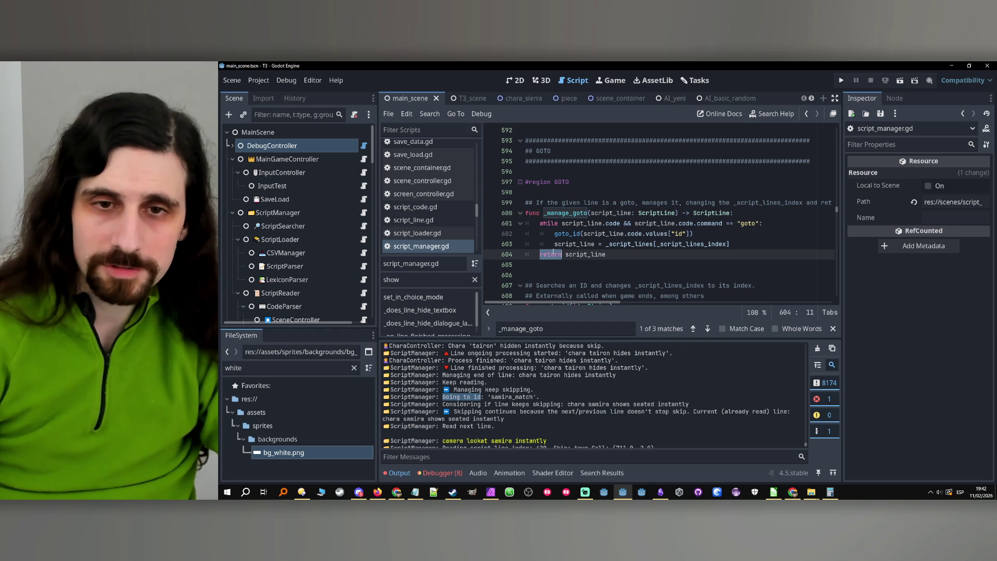
pyautogui.moveTo(664, 243)
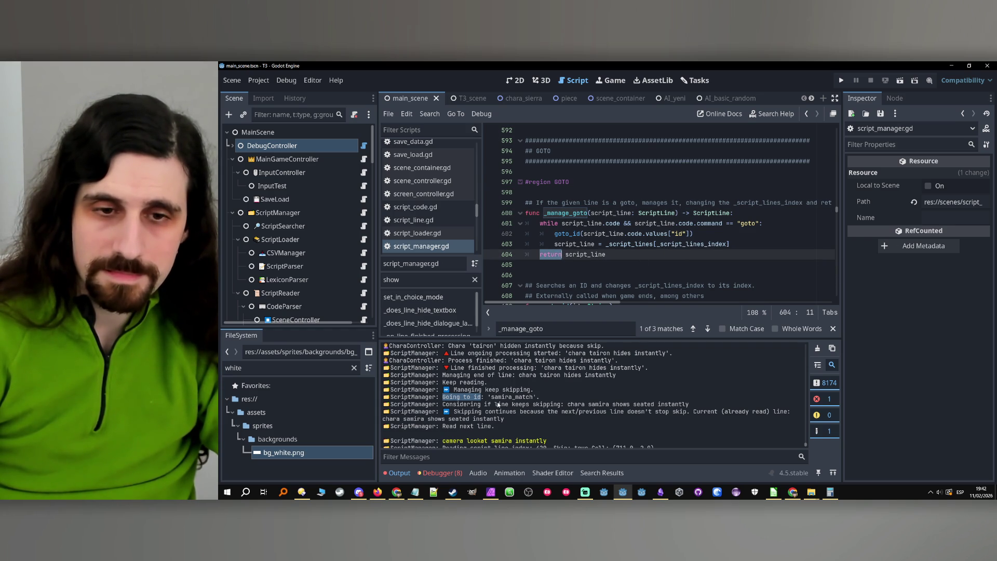
pyautogui.scroll(1, 578, 408)
# - Search the script for 'Managing keep skipping', finding its print on line 520
pyautogui.click(478, 404)
pyautogui.moveTo(454, 403); pyautogui.dragTo(532, 403)
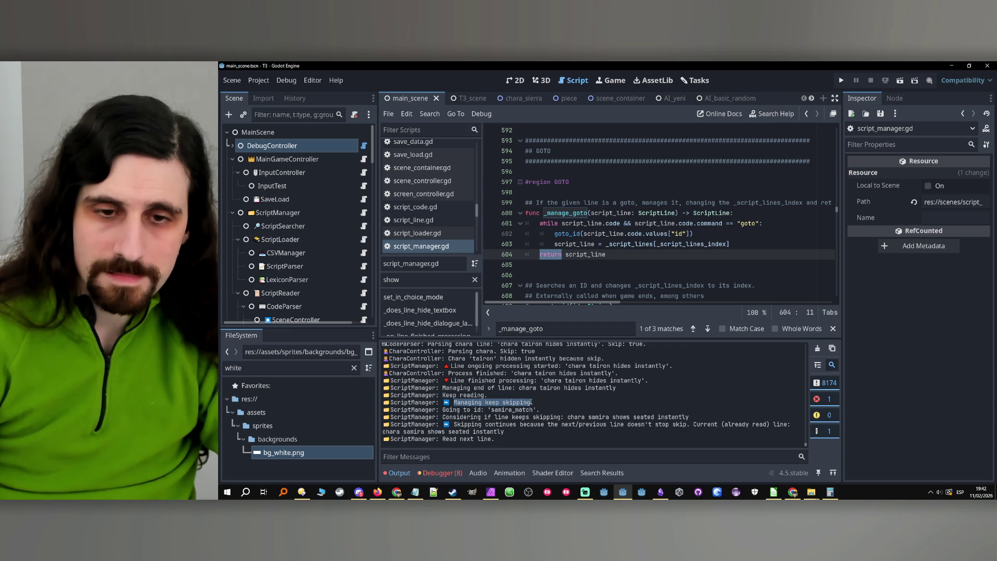
pyautogui.doubleClick(569, 330)
pyautogui.hotkey('ctrl', 'v')
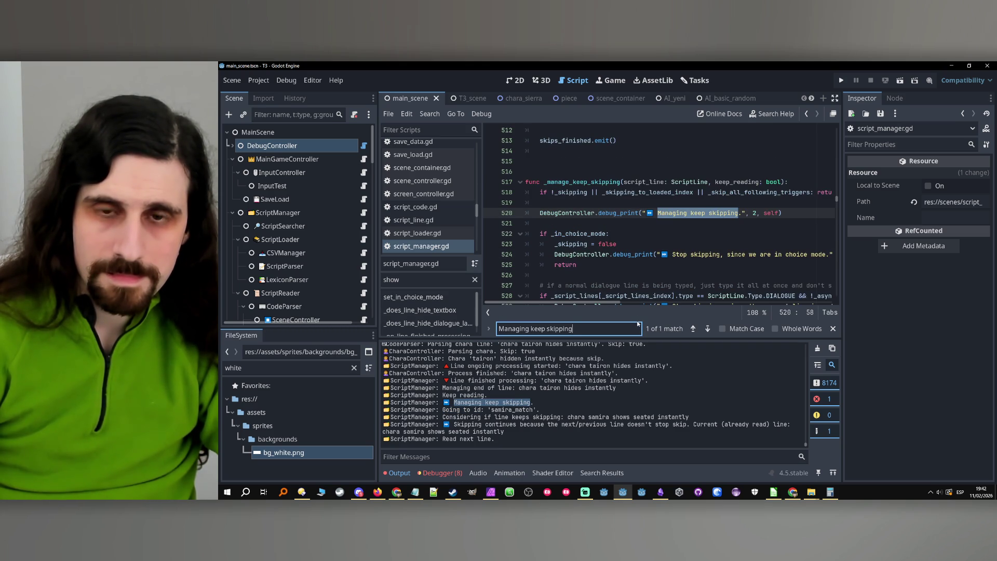
pyautogui.scroll(-1, 680, 244)
pyautogui.scroll(-4, 681, 239)
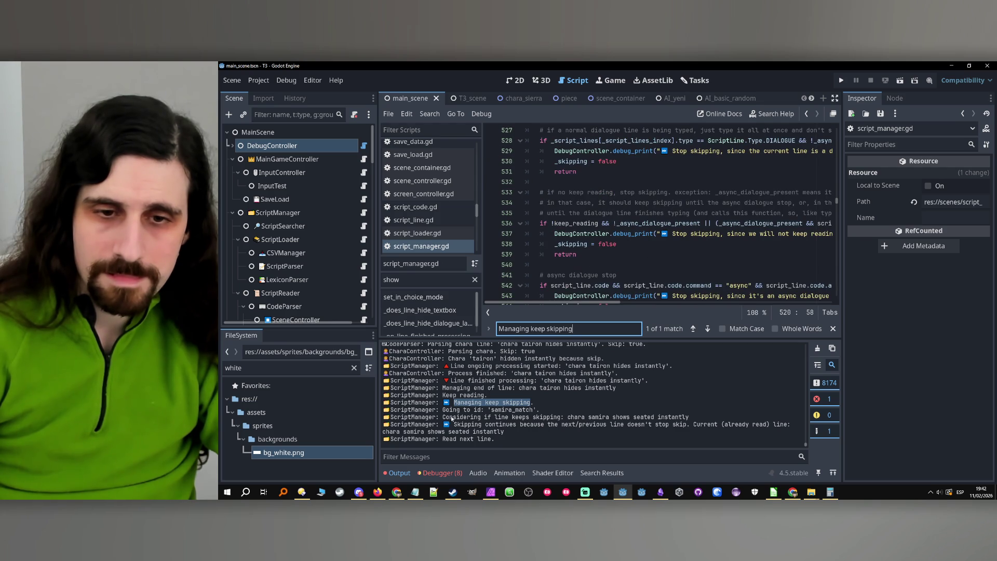
pyautogui.scroll(5, 737, 204)
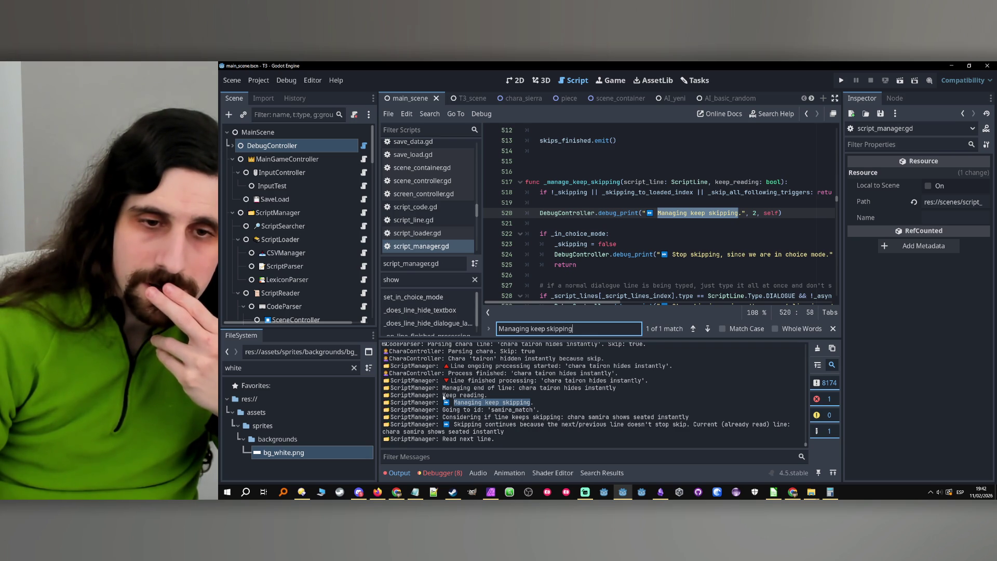
# - Select the 'Keep reading' and then 'Managing end of line' log messages
pyautogui.doubleClick(448, 396)
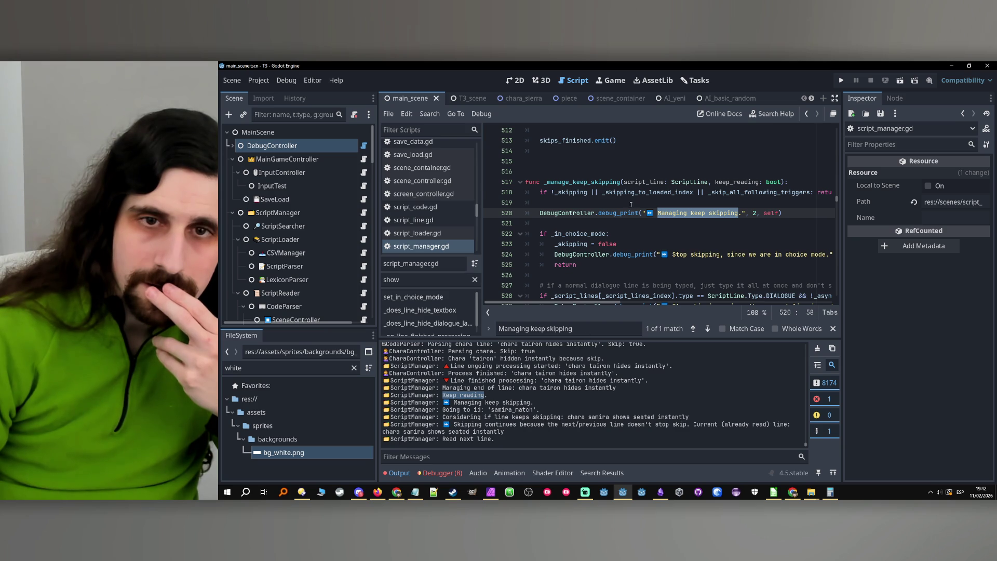
pyautogui.click(631, 204)
pyautogui.moveTo(488, 395); pyautogui.dragTo(435, 396)
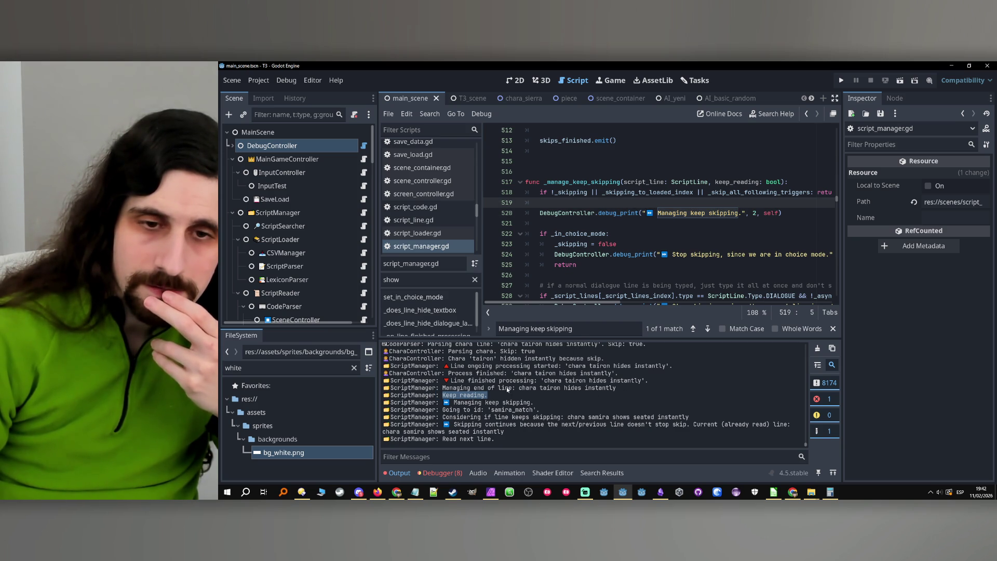
pyautogui.moveTo(512, 388); pyautogui.dragTo(419, 388)
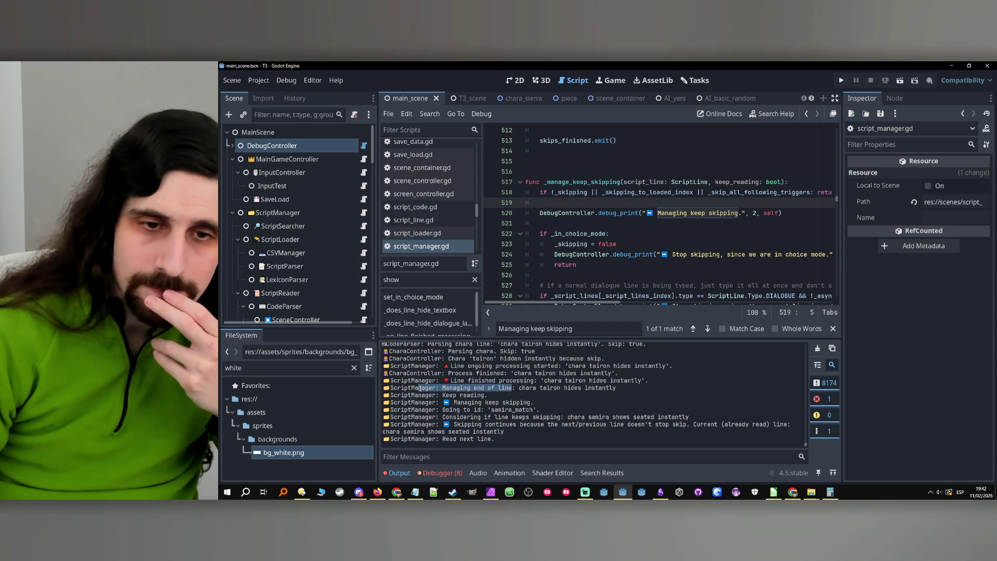
# - Search for 'Managing end of line', landing on its print at line 400
pyautogui.hotkey('ctrl', 'f')
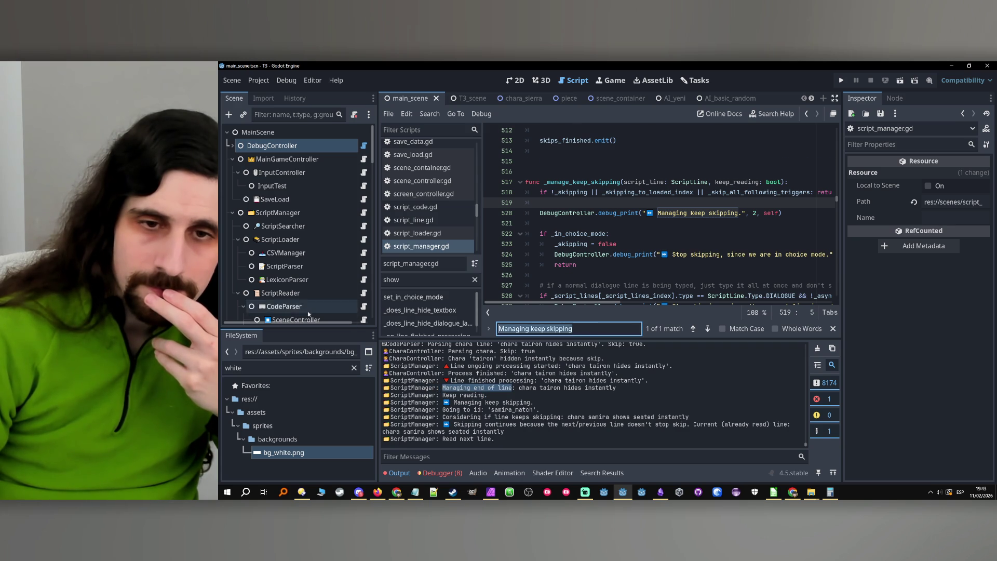
pyautogui.write('Managing end of line')
pyautogui.scroll(-1, 649, 260)
pyautogui.scroll(1, 661, 250)
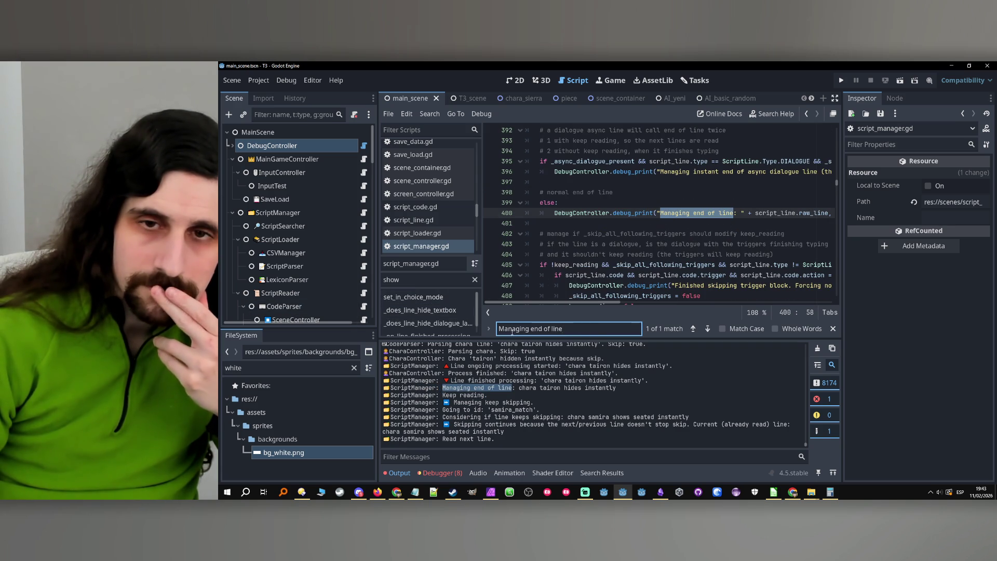
pyautogui.scroll(-2, 591, 259)
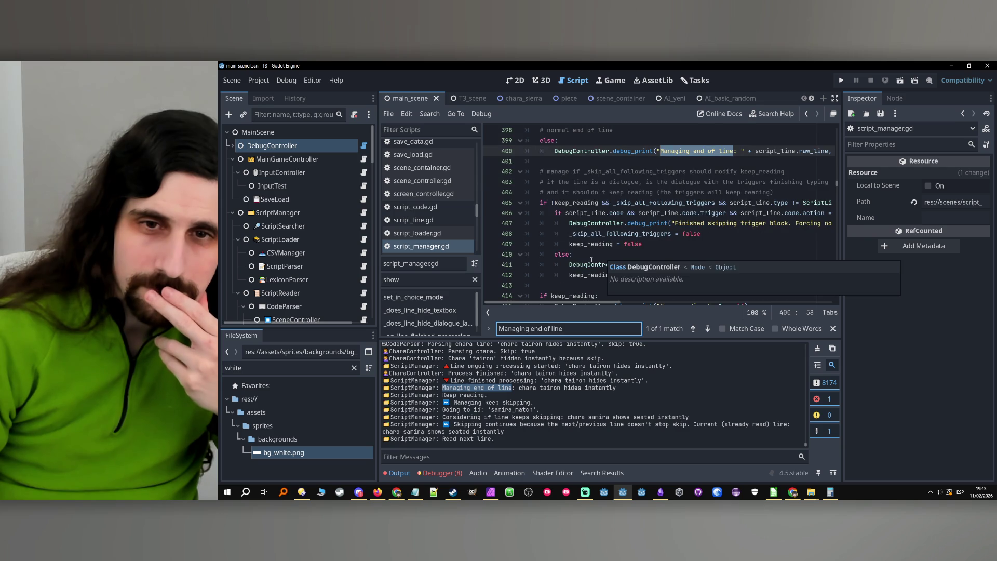
pyautogui.scroll(-2, 669, 245)
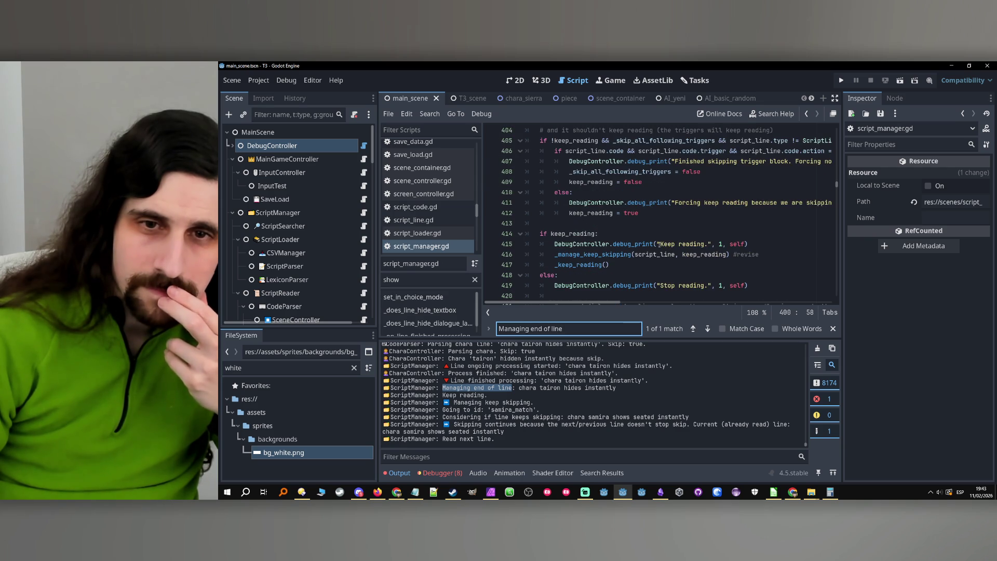
# - Open the _manage_keep_skipping definition from line 416 and read it to its end
pyautogui.click(596, 254)
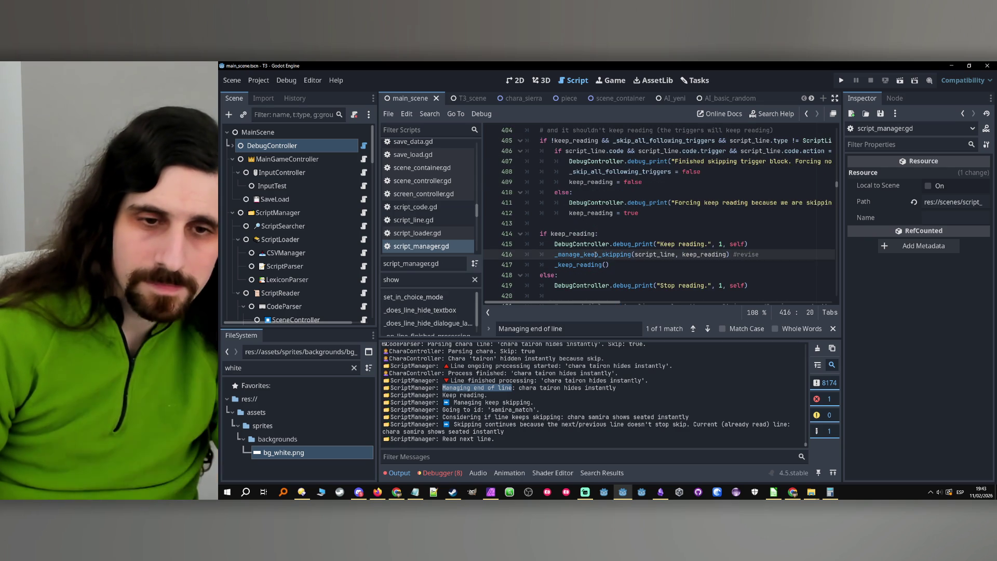
pyautogui.keyDown('ctrl'); pyautogui.click(596, 255); pyautogui.keyUp('ctrl')
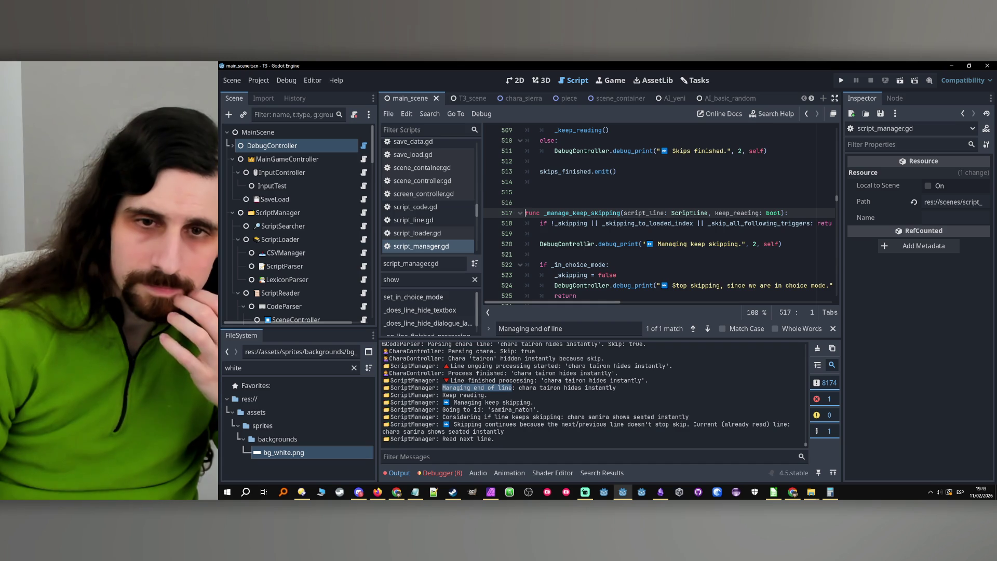
pyautogui.scroll(-1, 589, 242)
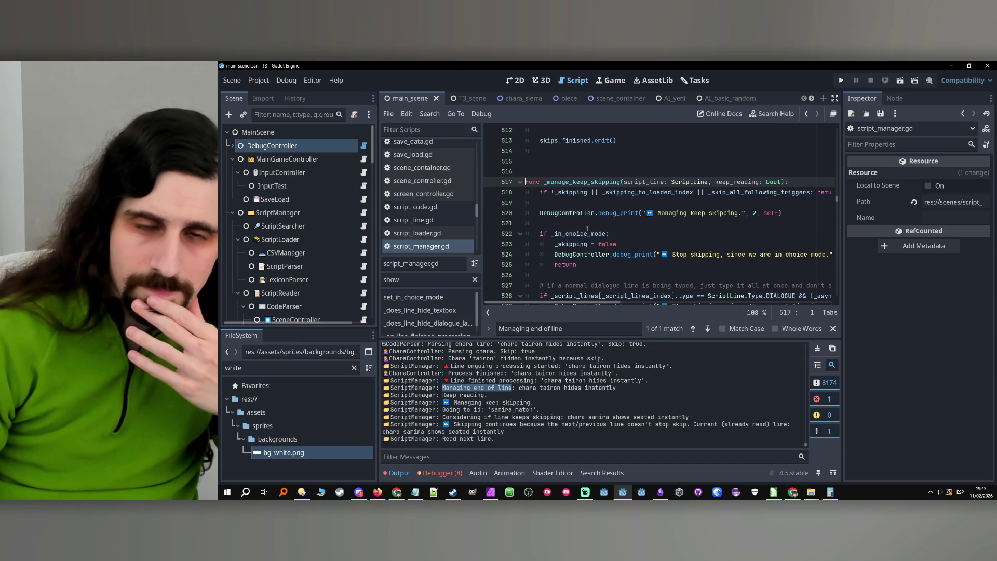
pyautogui.click(589, 223)
pyautogui.scroll(-3, 589, 224)
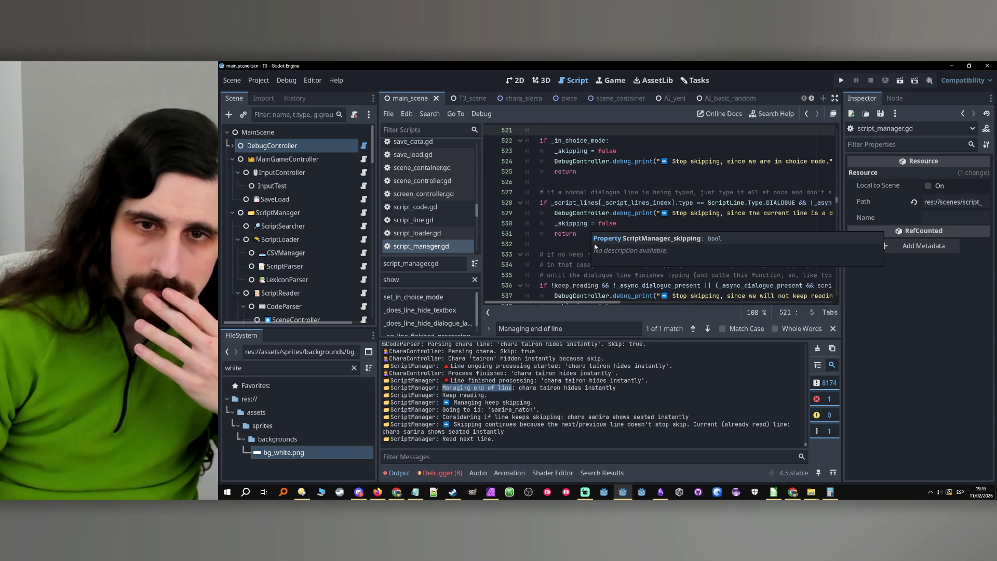
pyautogui.scroll(-6, 618, 229)
pyautogui.scroll(-1, 617, 229)
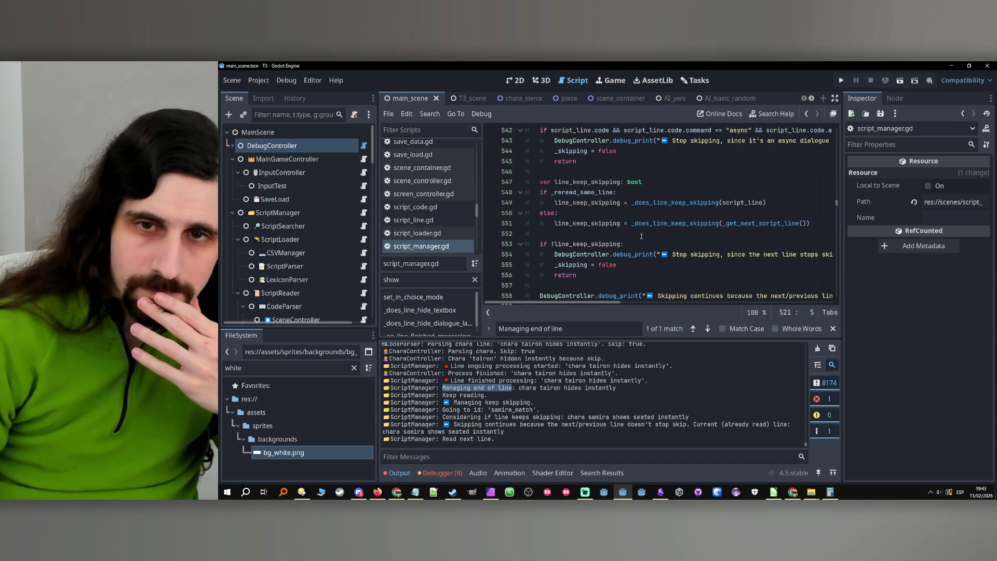
pyautogui.scroll(-1, 636, 230)
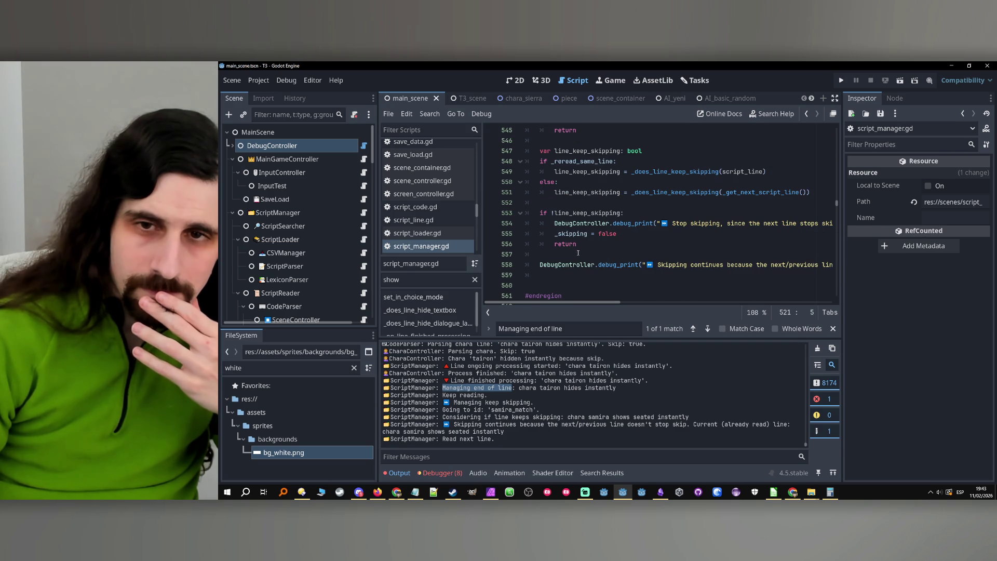
pyautogui.scroll(-1, 579, 253)
pyautogui.scroll(1, 579, 253)
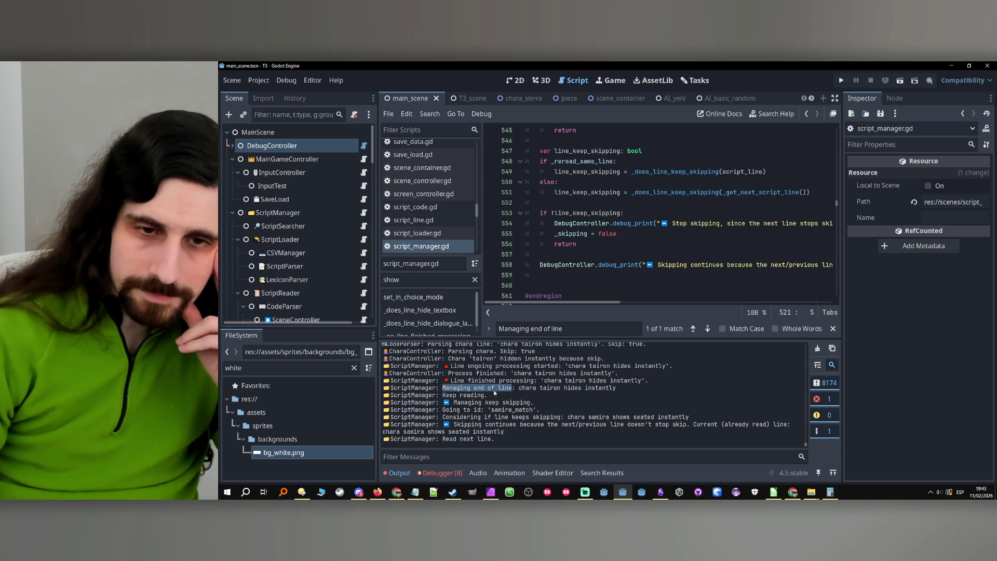
pyautogui.click(517, 392)
pyautogui.moveTo(513, 389); pyautogui.dragTo(445, 387)
pyautogui.click(693, 328)
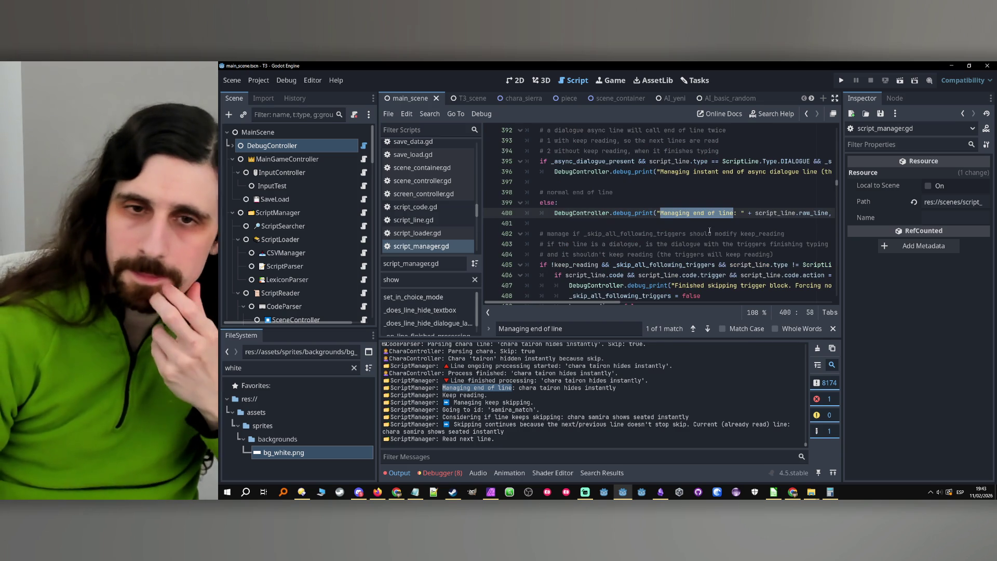
pyautogui.scroll(2, 702, 226)
pyautogui.scroll(-3, 691, 244)
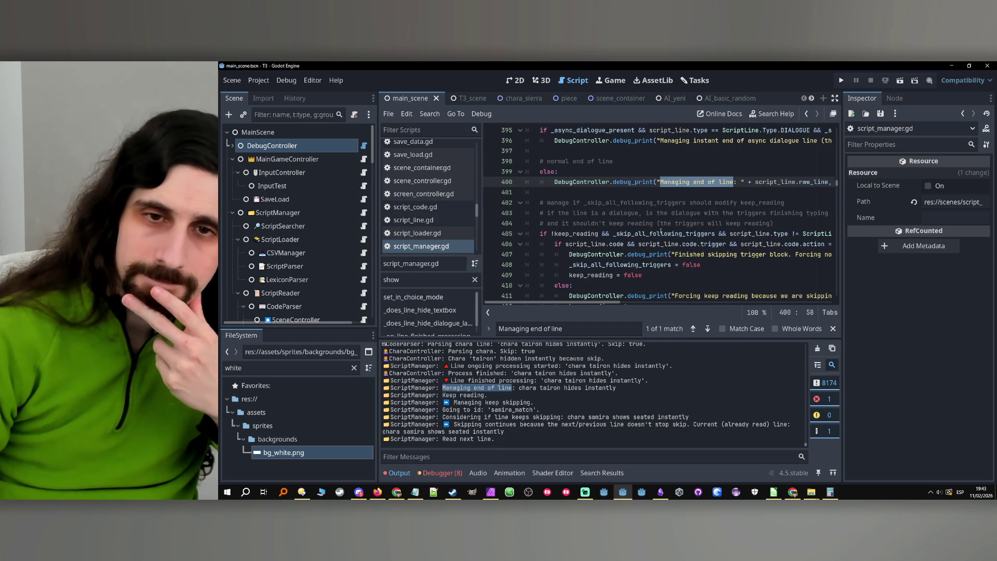
pyautogui.moveTo(662, 233)
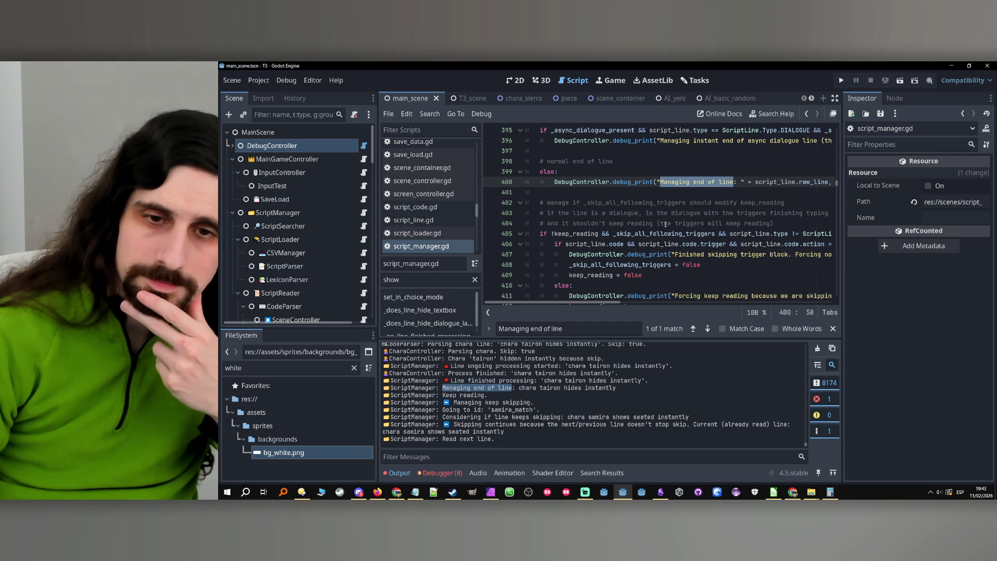
pyautogui.moveTo(602, 304); pyautogui.dragTo(585, 265)
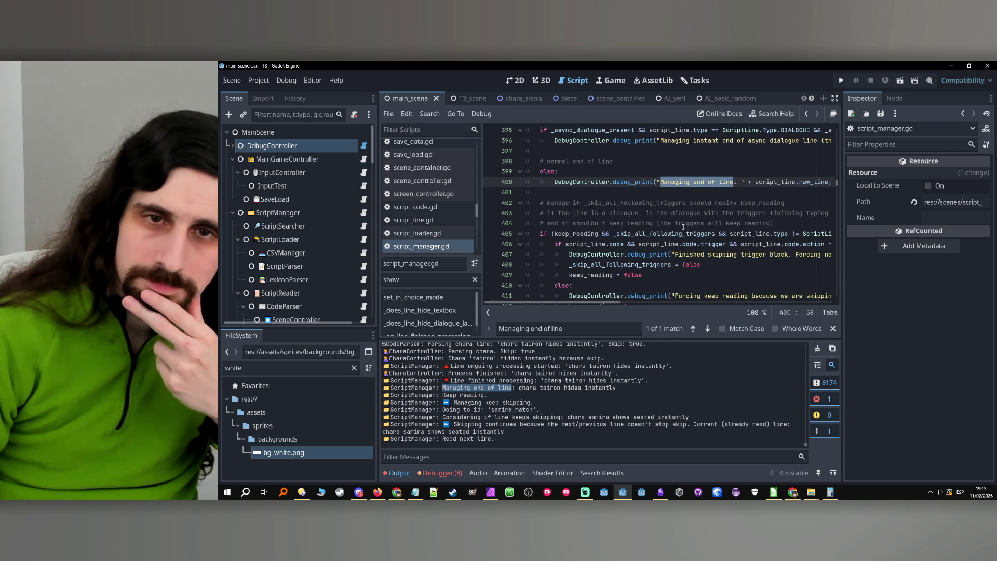
pyautogui.scroll(-3, 683, 227)
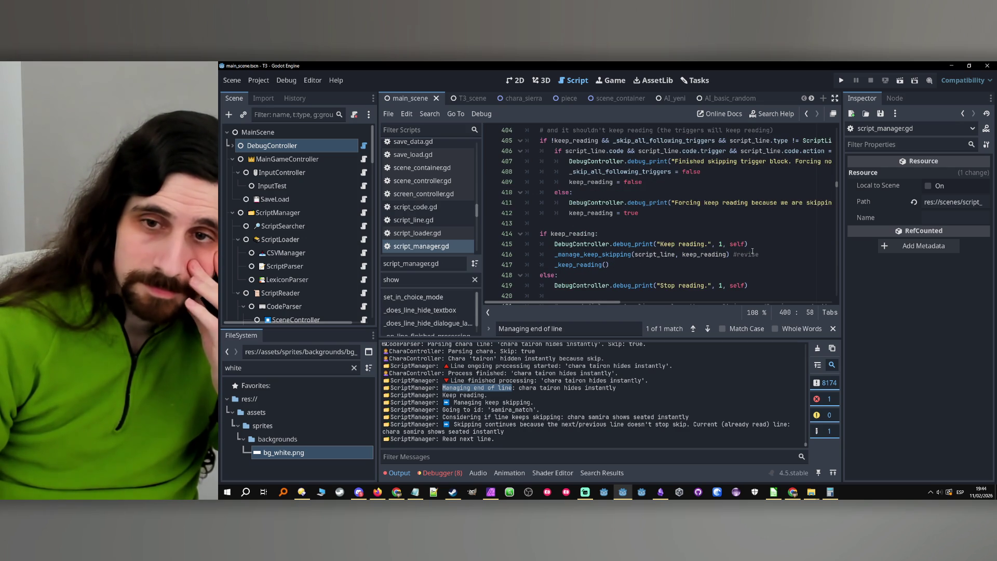
pyautogui.moveTo(761, 254)
pyautogui.mouseDown()
pyautogui.moveTo(704, 255)
pyautogui.moveTo(733, 257)
pyautogui.mouseUp()
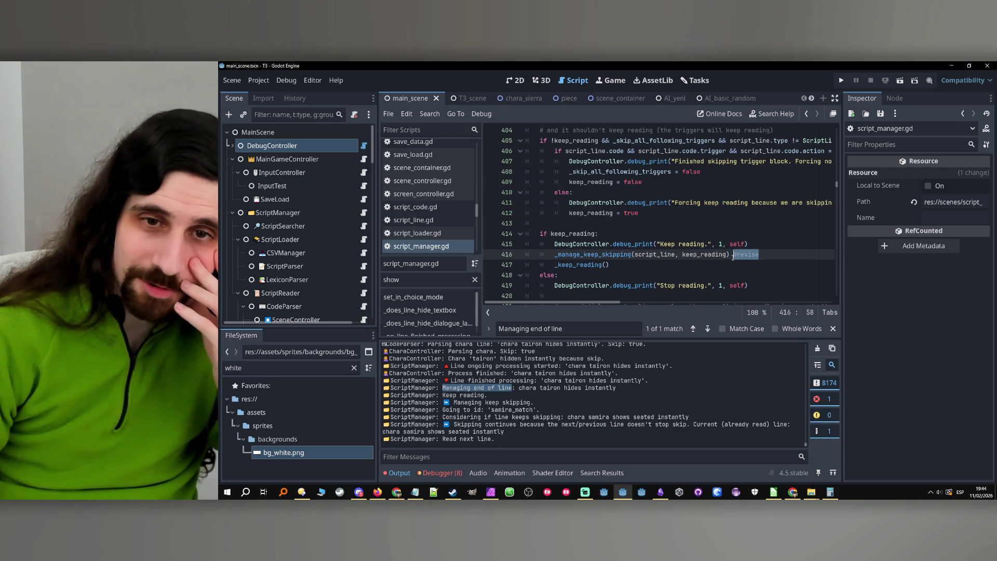
pyautogui.scroll(-4, 657, 265)
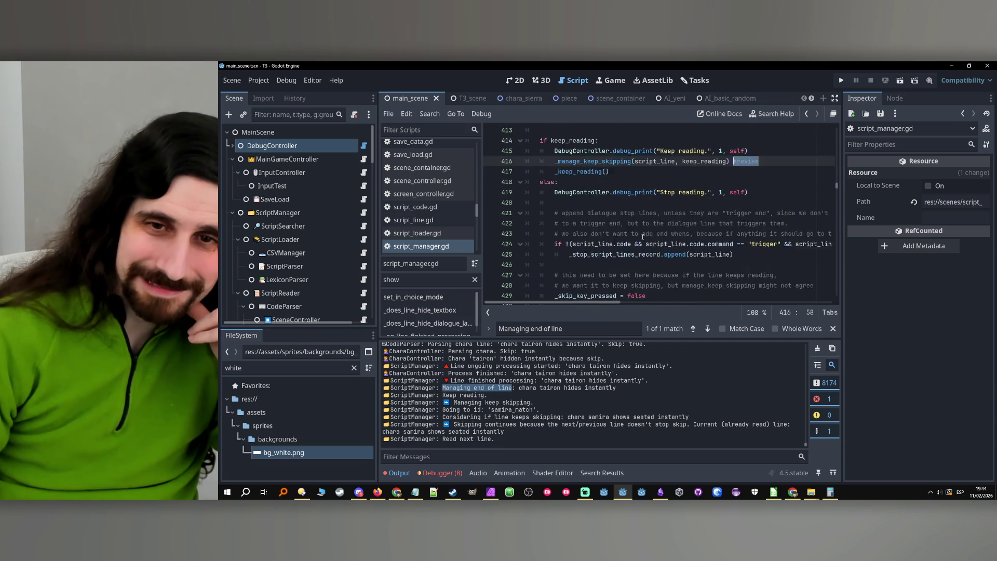
pyautogui.scroll(3, 642, 236)
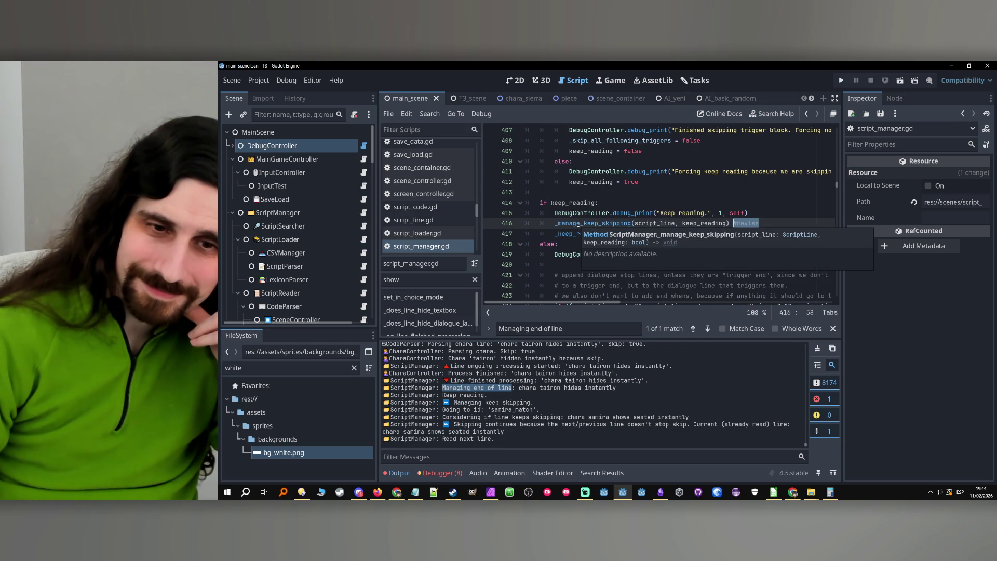
pyautogui.click(578, 224)
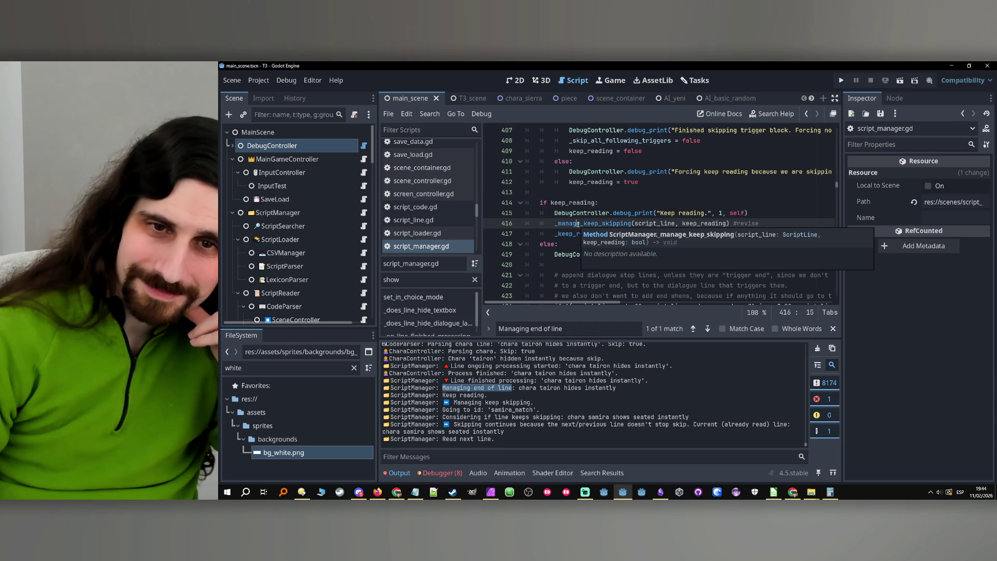
pyautogui.scroll(7, 578, 224)
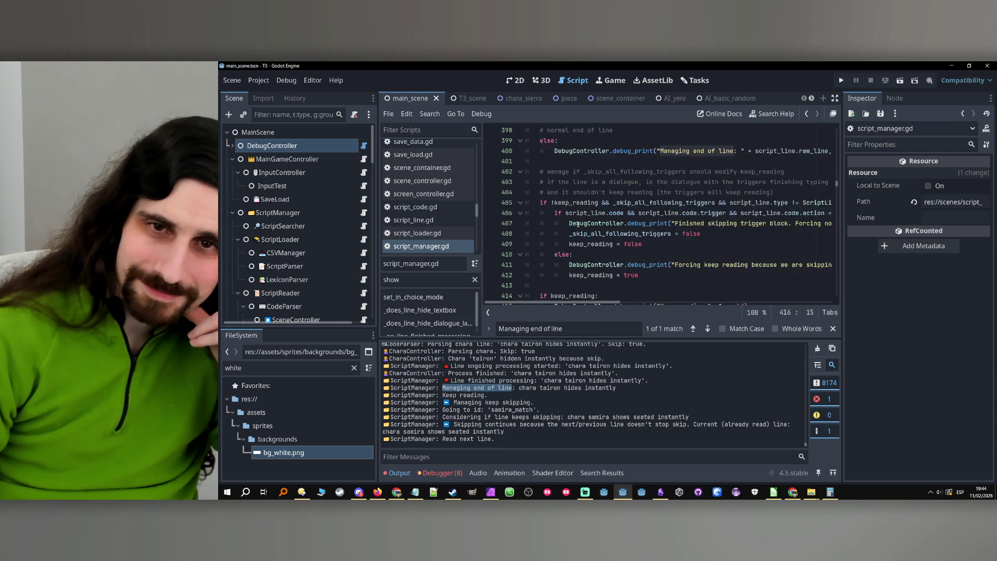
pyautogui.click(591, 242)
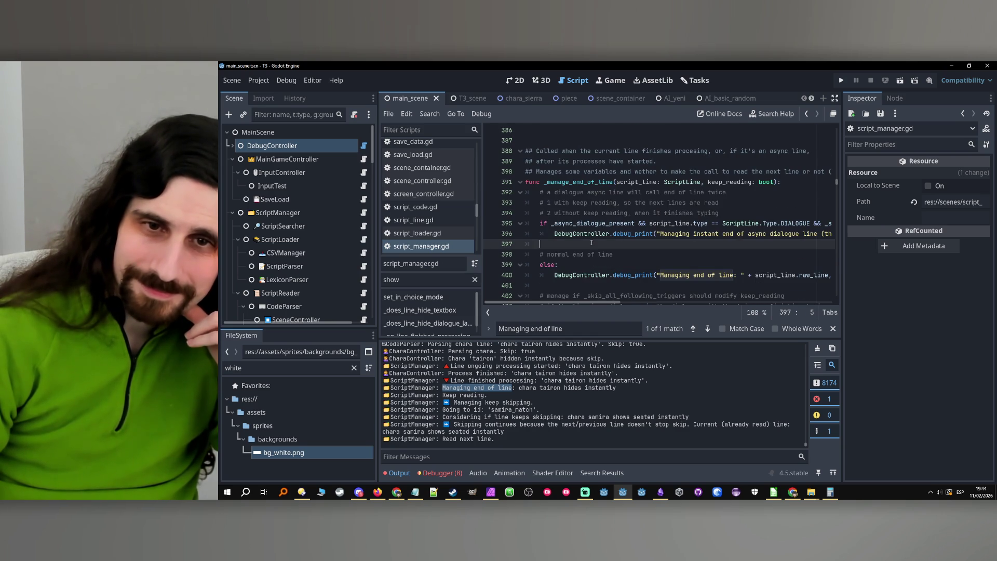
# - Select 'chara tairon hides instantly' in the log and start a new indented 'if' line after line 400
pyautogui.scroll(-1, 708, 248)
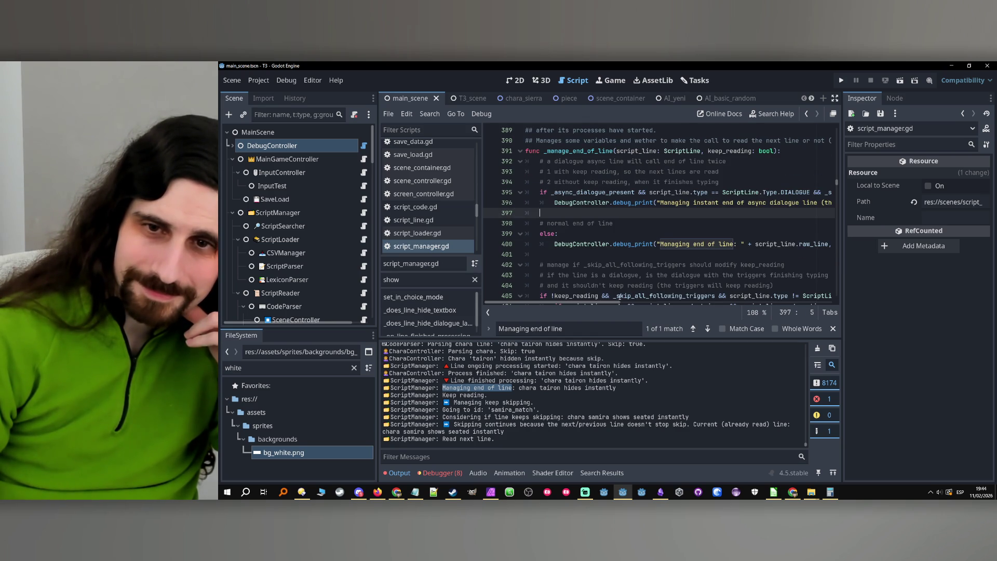
pyautogui.moveTo(622, 388)
pyautogui.mouseDown()
pyautogui.moveTo(507, 388)
pyautogui.moveTo(561, 388)
pyautogui.mouseUp()
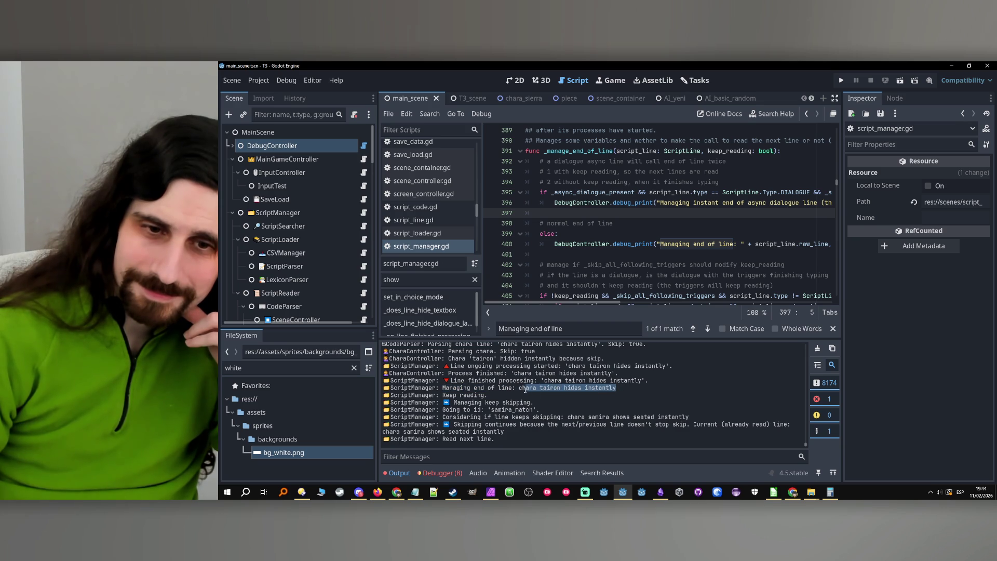
pyautogui.click(566, 244)
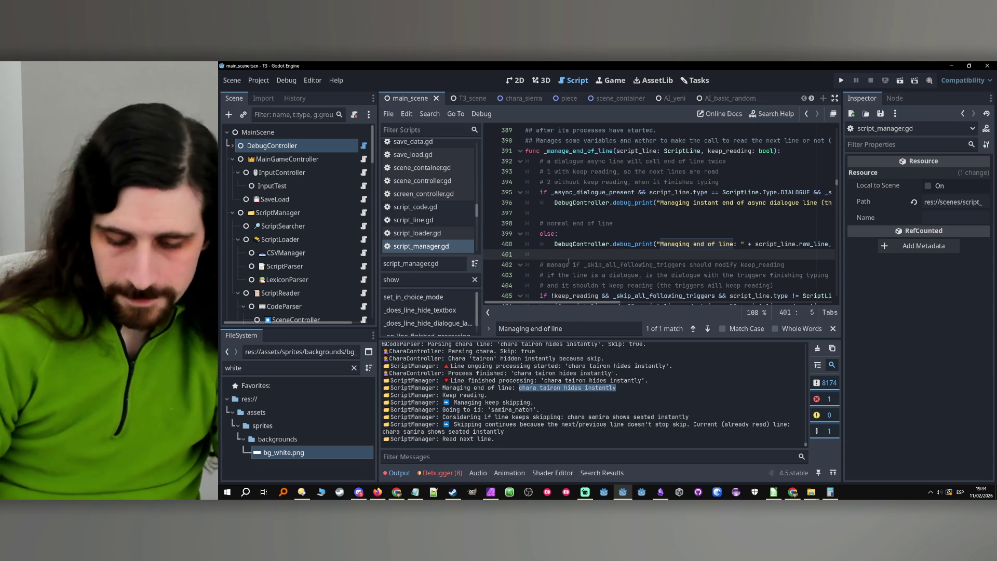
pyautogui.hotkey('ctrl', 'Return')
pyautogui.write('if')
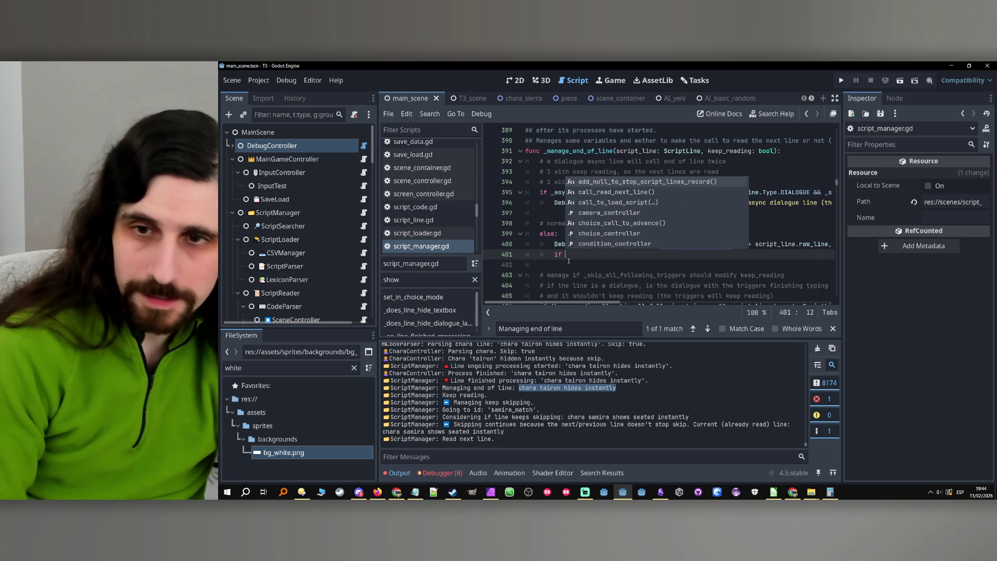
# - Complete the condition as 'if script_line.raw_line == "chara tairon hides instantly"'
pyautogui.moveTo(813, 244)
pyautogui.mouseDown()
pyautogui.moveTo(729, 243)
pyautogui.moveTo(739, 246)
pyautogui.mouseUp()
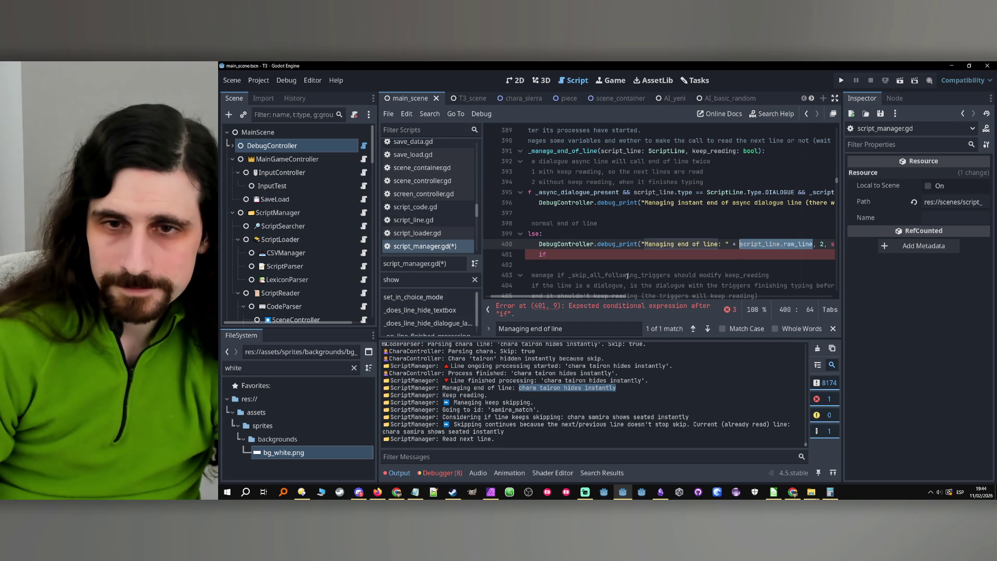
pyautogui.hotkey('ctrl', 'c')
pyautogui.press('Down')
pyautogui.hotkey('ctrl', 'v')
pyautogui.write('== ')
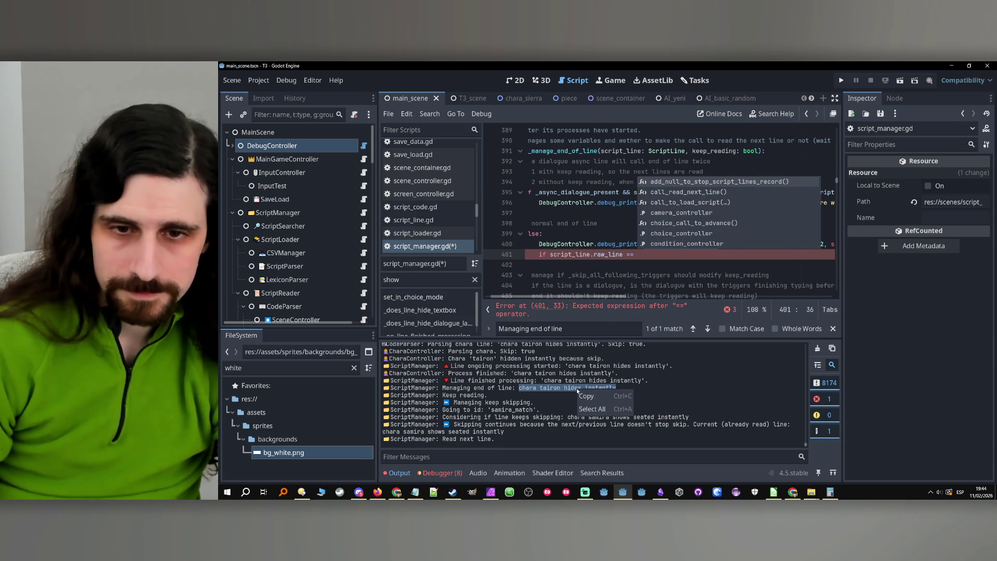
pyautogui.write('"chara tairon hides instantly')
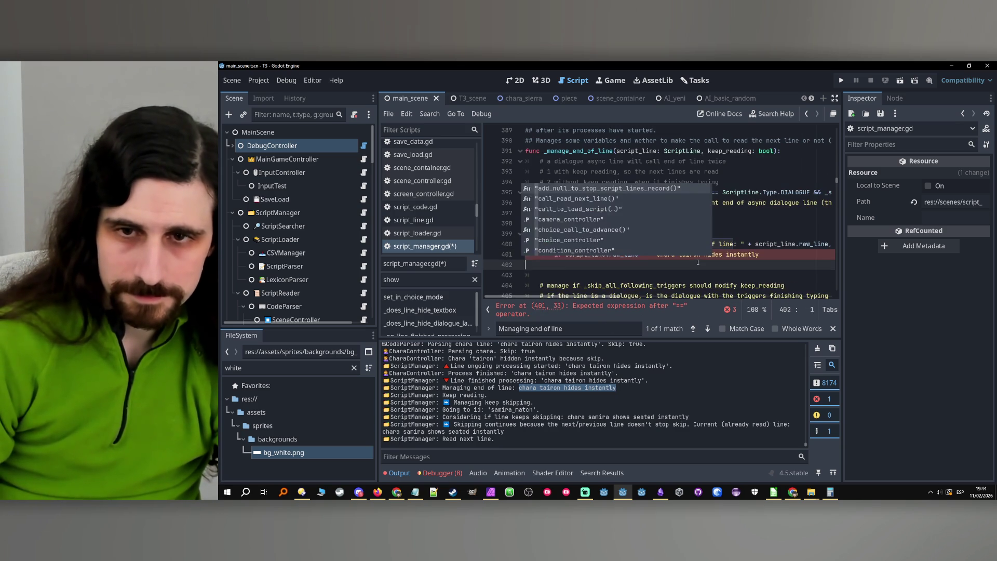
pyautogui.write('"')
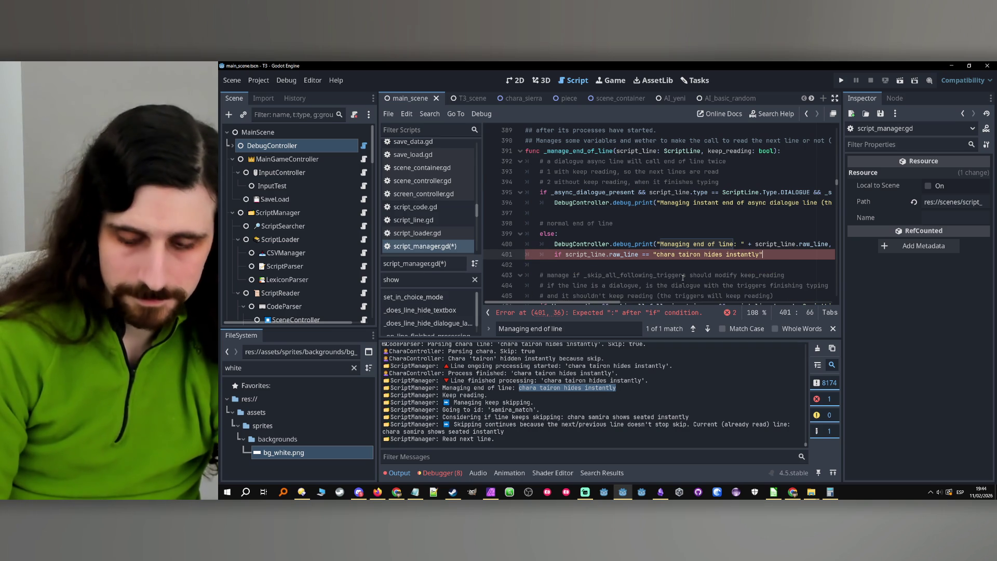
# - Add a 'pass' body, append 'del' to line 401's marker comment, and save script_manager.gd
pyautogui.press('Return')
pyautogui.write('pass')
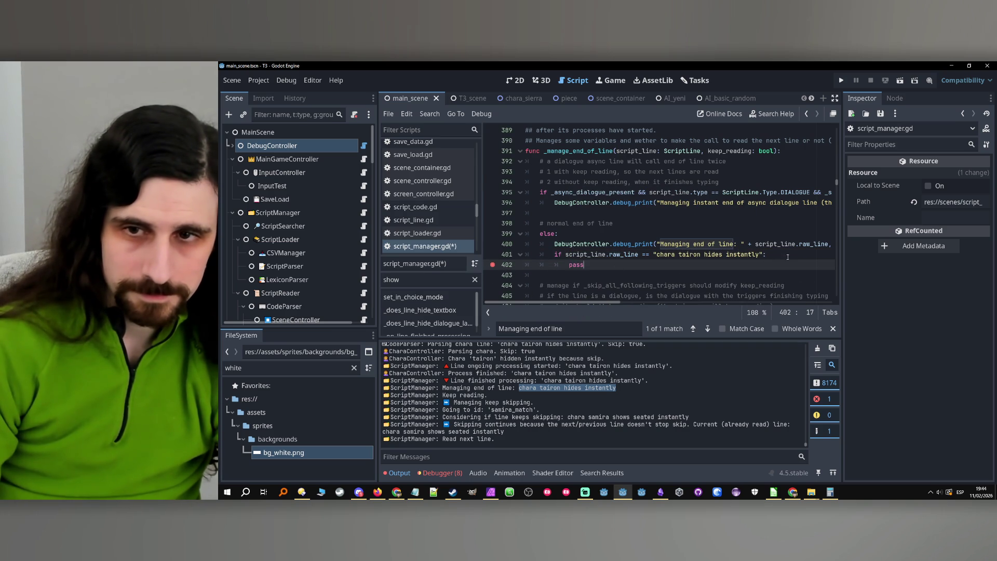
pyautogui.click(785, 257)
pyautogui.write('#ts')
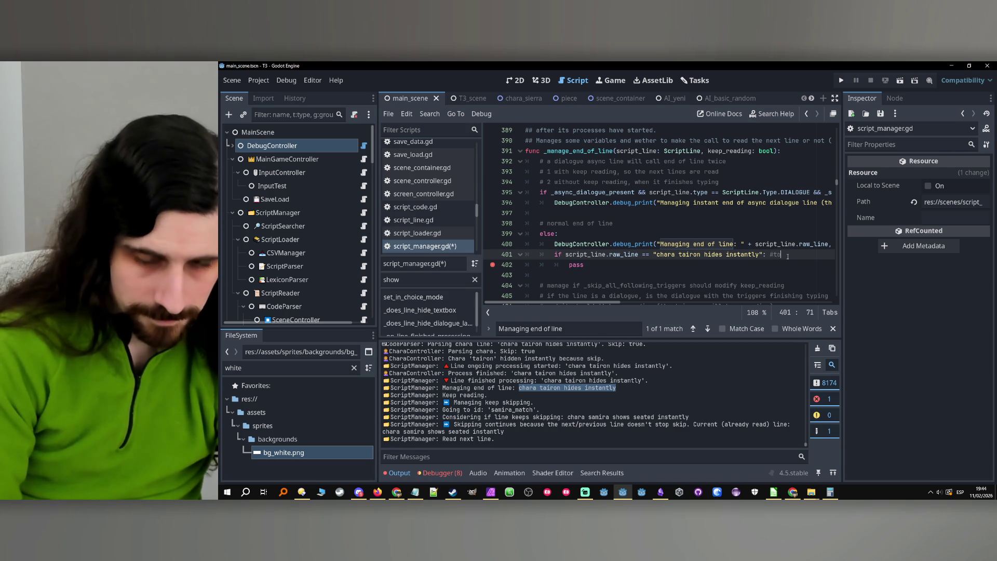
pyautogui.write('del')
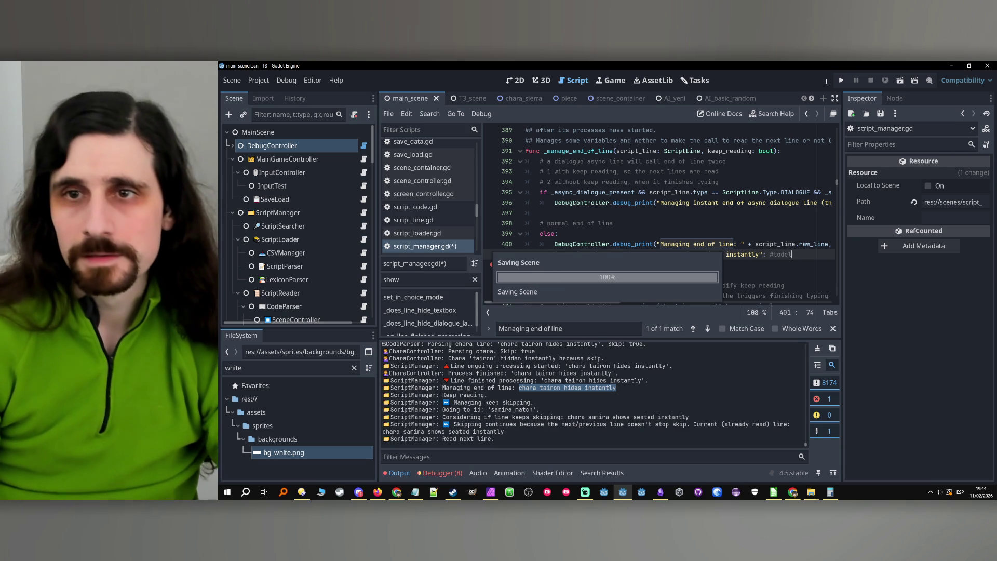
pyautogui.hotkey('ctrl', 's')
# - Run the project and advance past the Chapter 0 title and opening dialogue
pyautogui.click(844, 81)
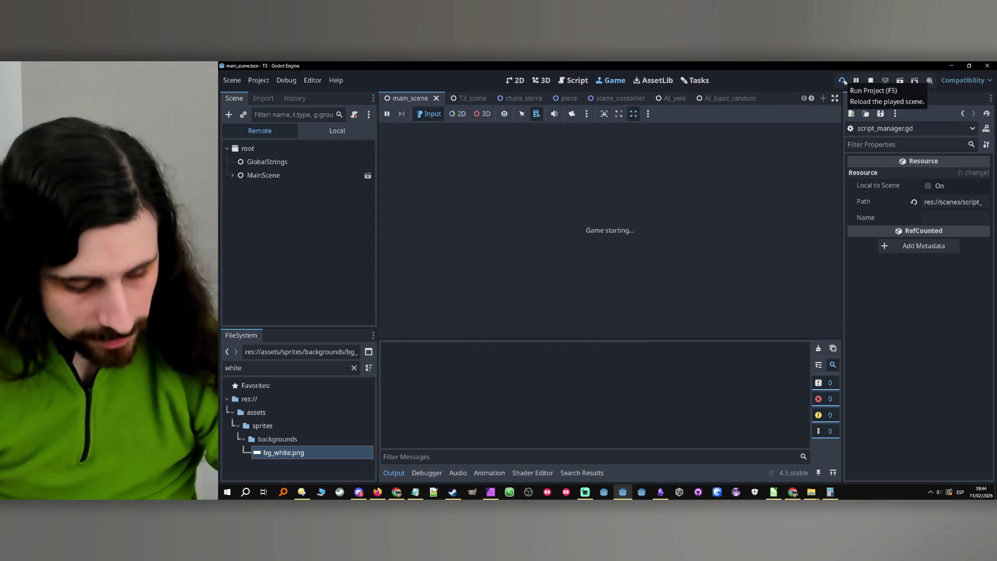
pyautogui.click(843, 81)
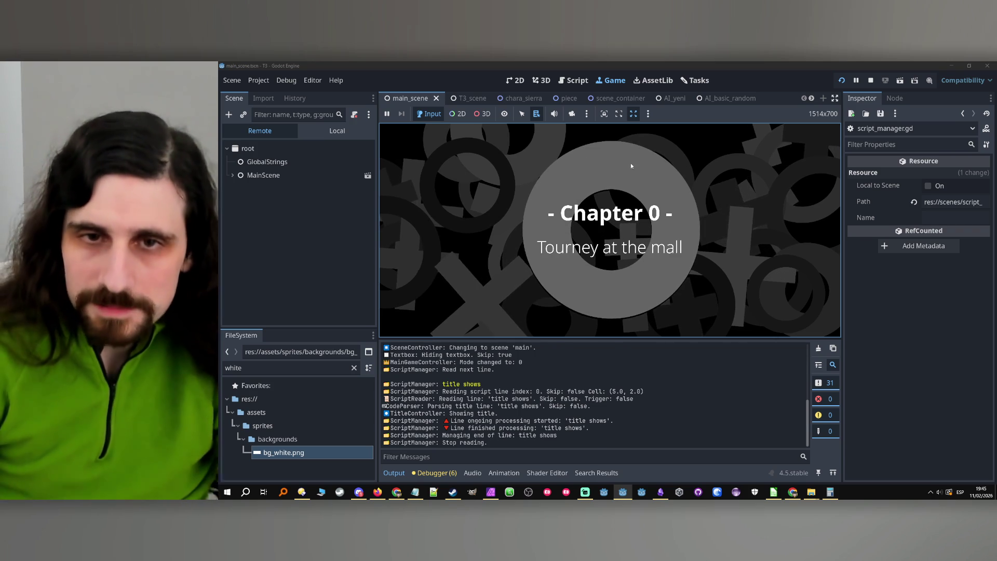
pyautogui.click(614, 165)
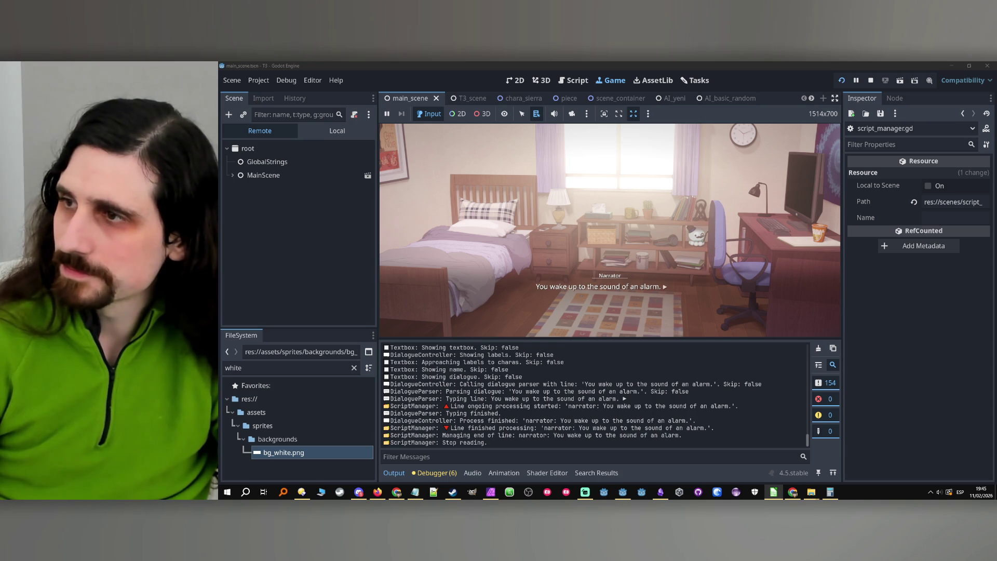
pyautogui.click(768, 178)
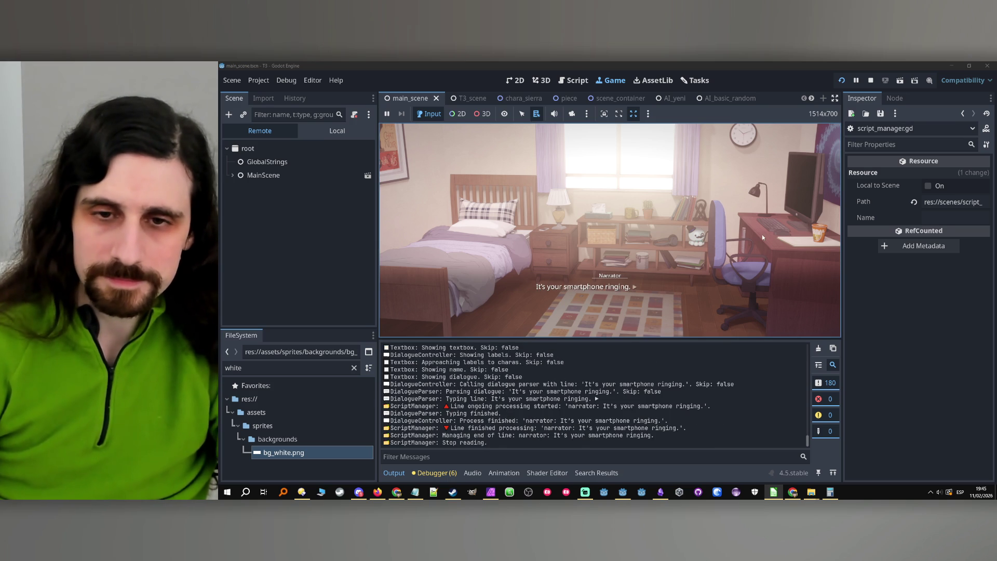
pyautogui.click(761, 235)
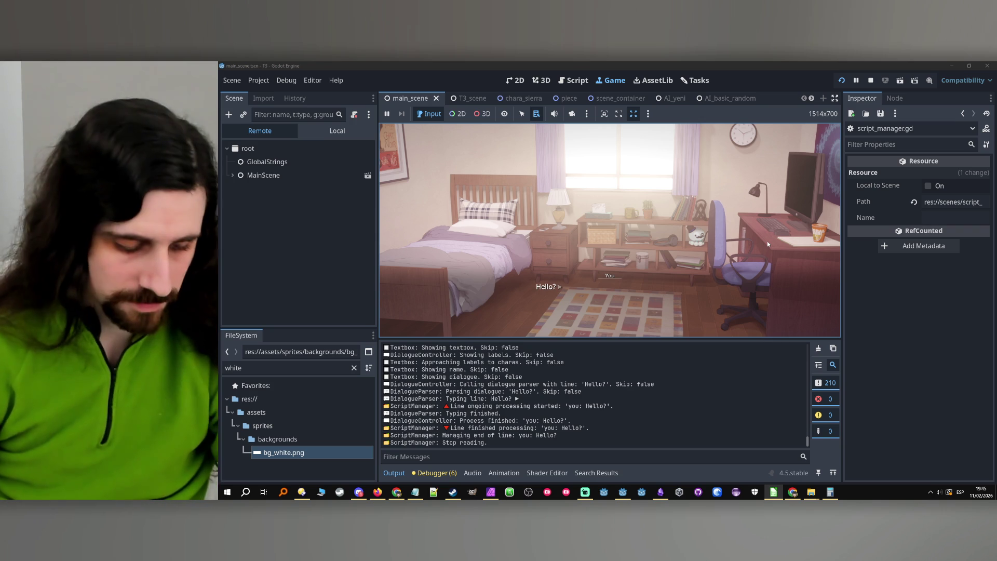
# - Answer 'Yes.', recommend 'Brown switches.', reply 'You played well.', start the match, and fix line 402's indentation
pyautogui.click(790, 273)
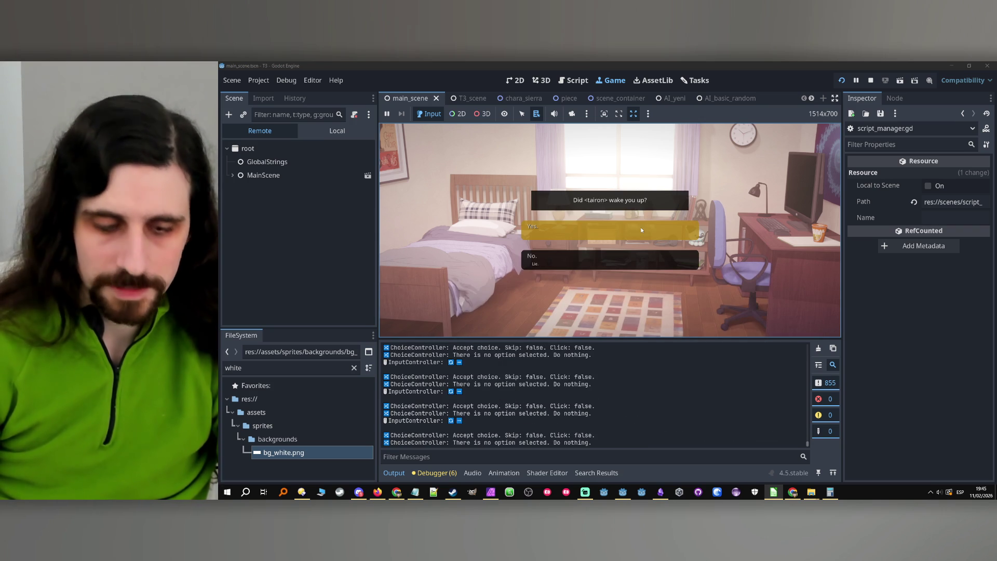
pyautogui.click(640, 229)
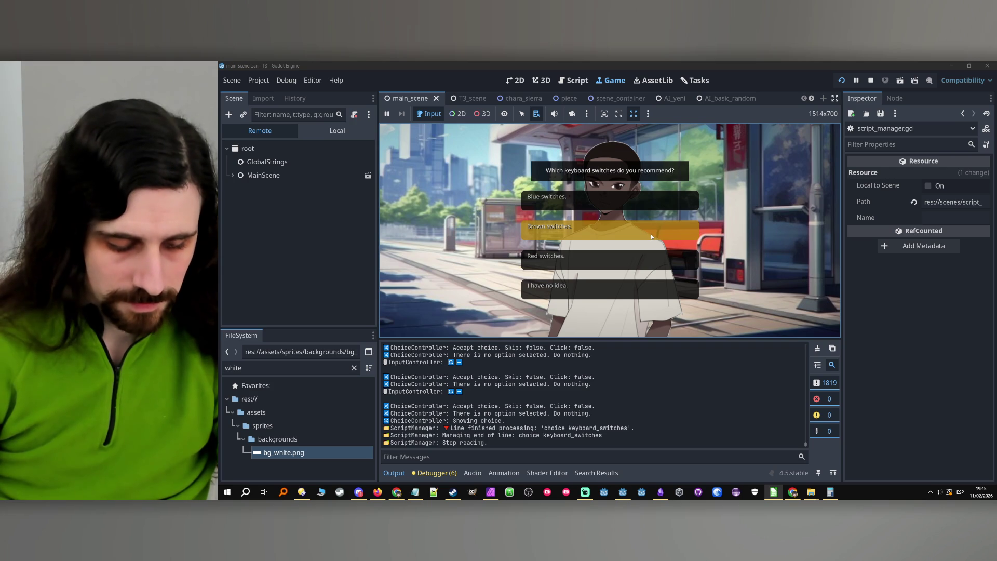
pyautogui.click(651, 237)
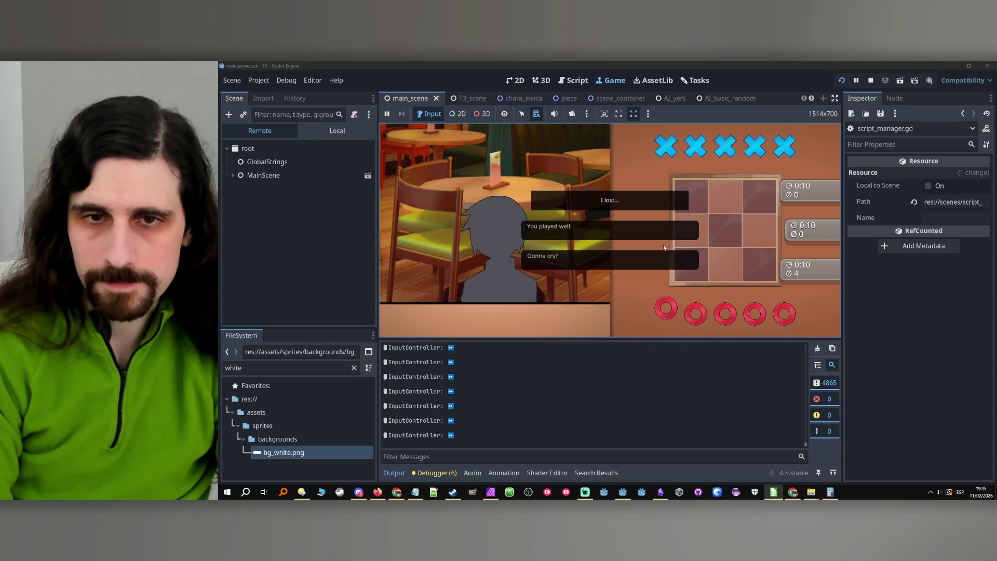
pyautogui.click(619, 245)
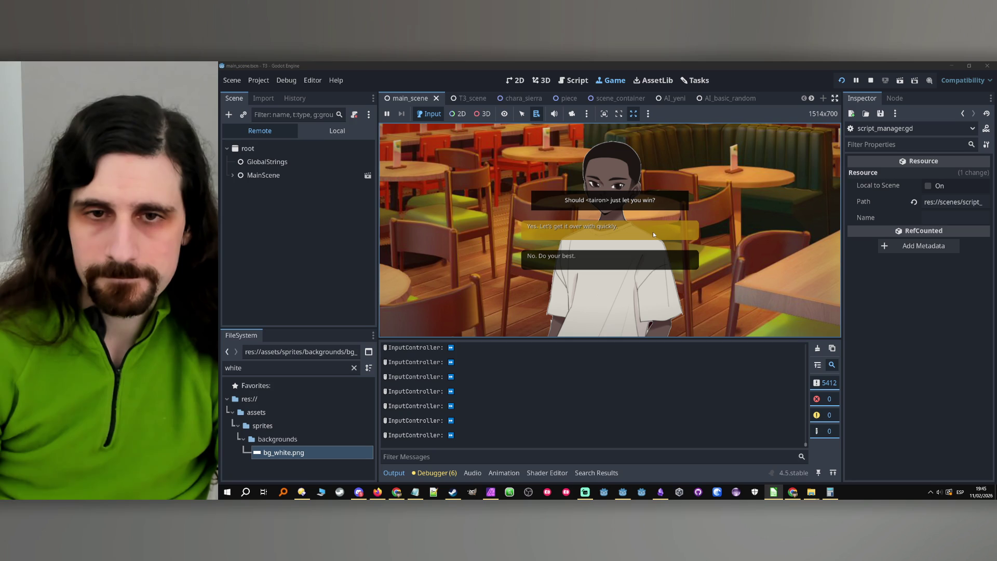
pyautogui.click(645, 251)
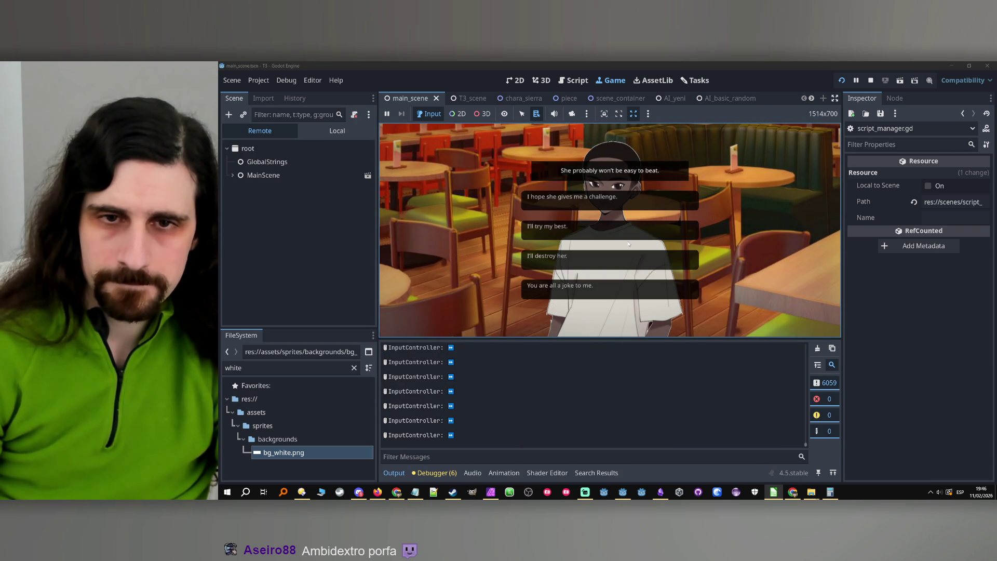
pyautogui.press('BackSpace')
pyautogui.press('BackSpace')
pyautogui.press('BackSpace')
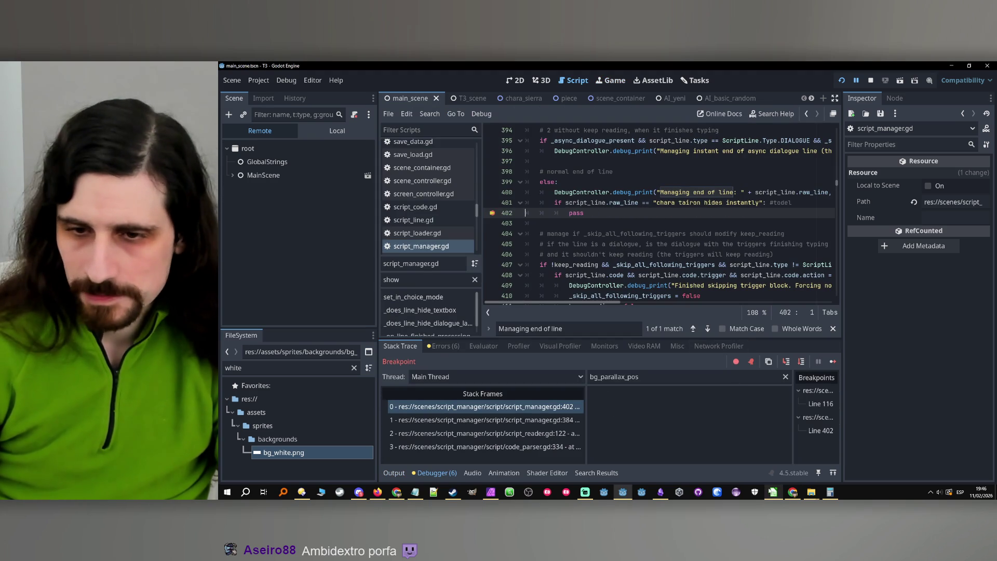
pyautogui.click(792, 495)
pyautogui.click(311, 259)
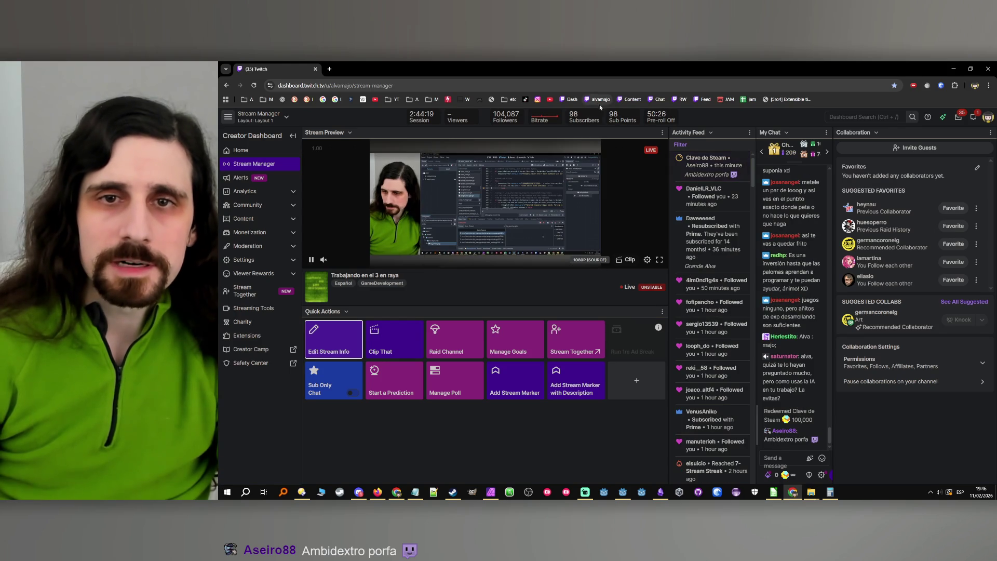
pyautogui.click(312, 259)
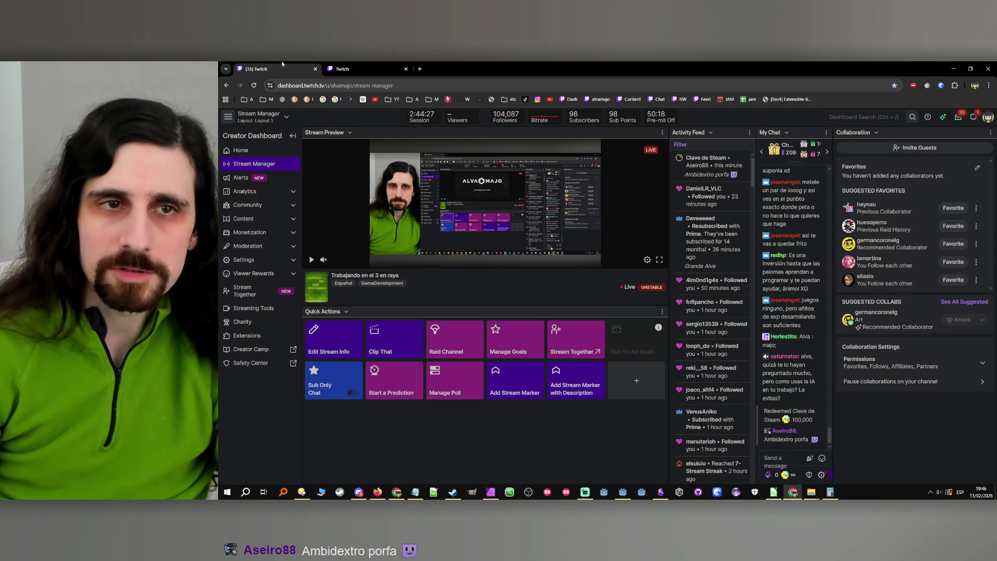
pyautogui.click(322, 62)
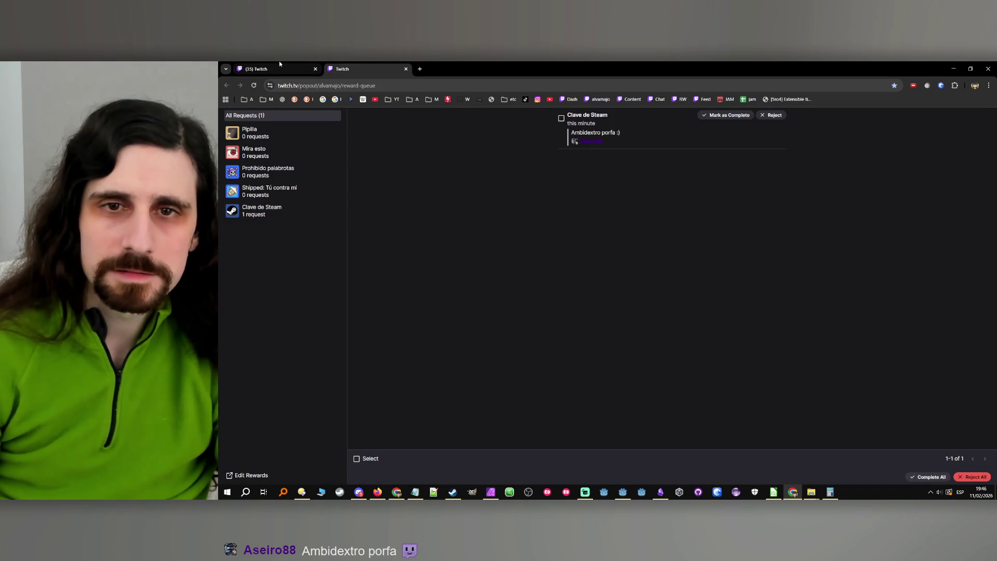
pyautogui.click(279, 61)
pyautogui.click(792, 491)
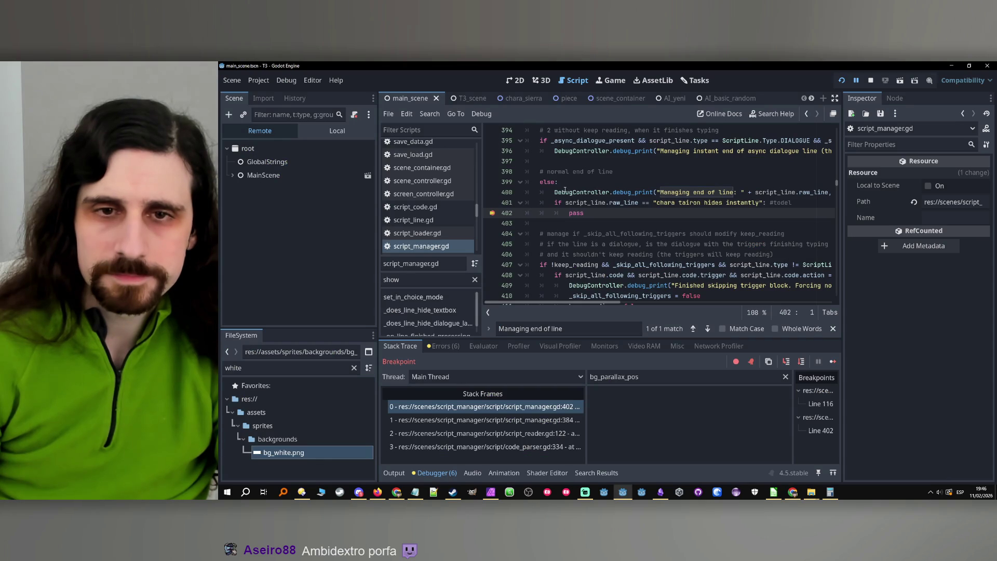
# - Step from the line 402 breakpoint to line 418, through _manage_keep_skipping, back to line 419
pyautogui.click(607, 214)
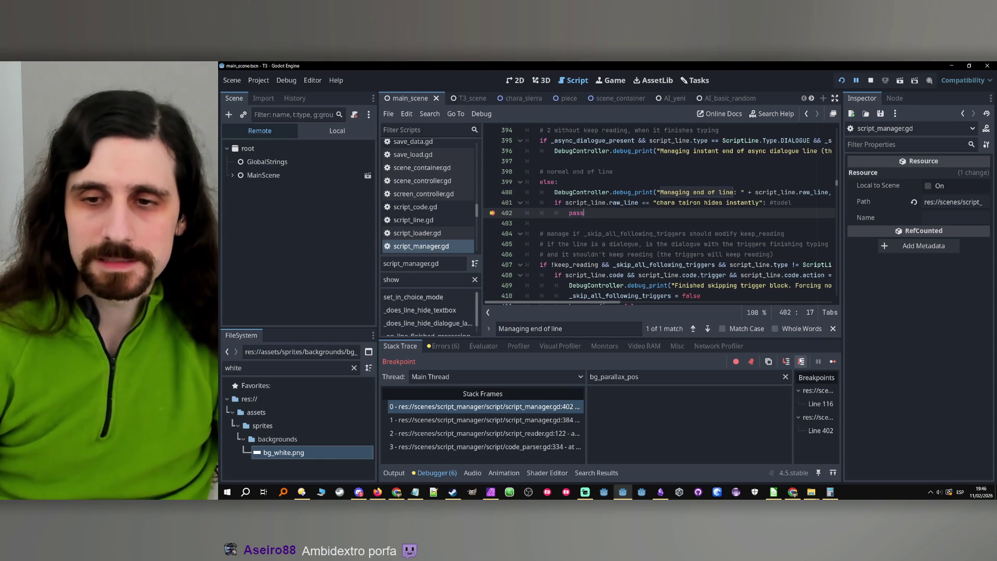
pyautogui.click(803, 361)
pyautogui.click(802, 362)
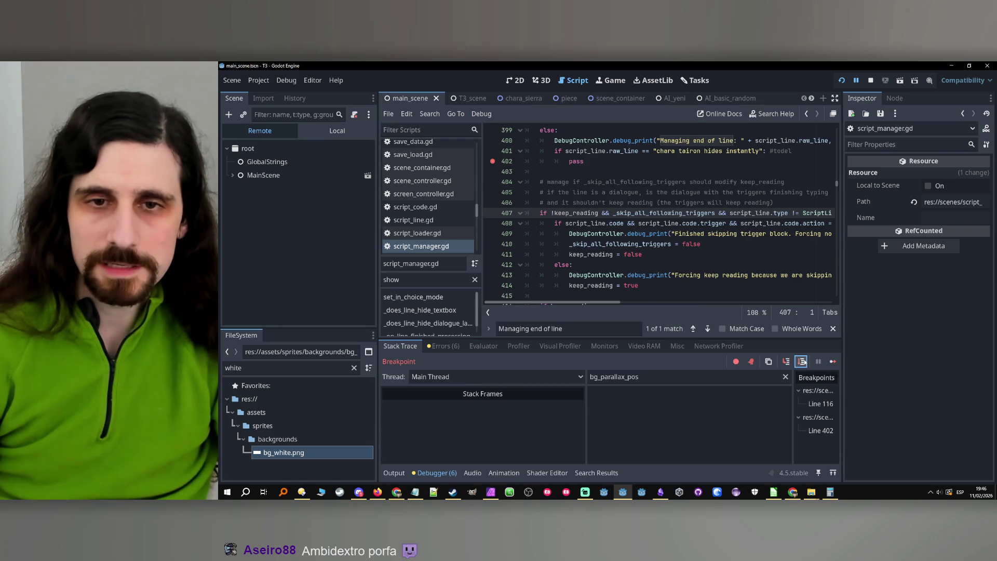
pyautogui.click(803, 362)
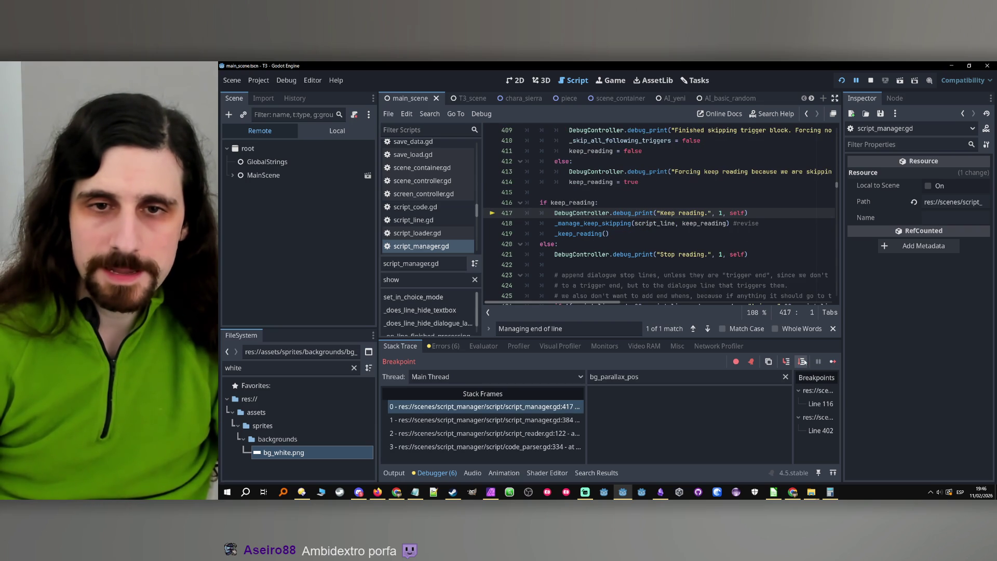
pyautogui.click(803, 361)
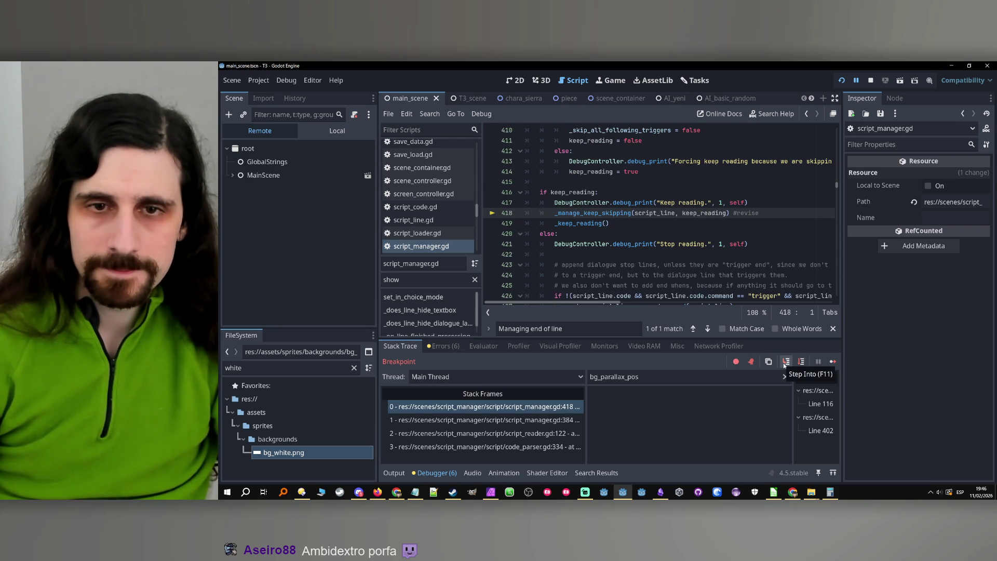
pyautogui.click(786, 364)
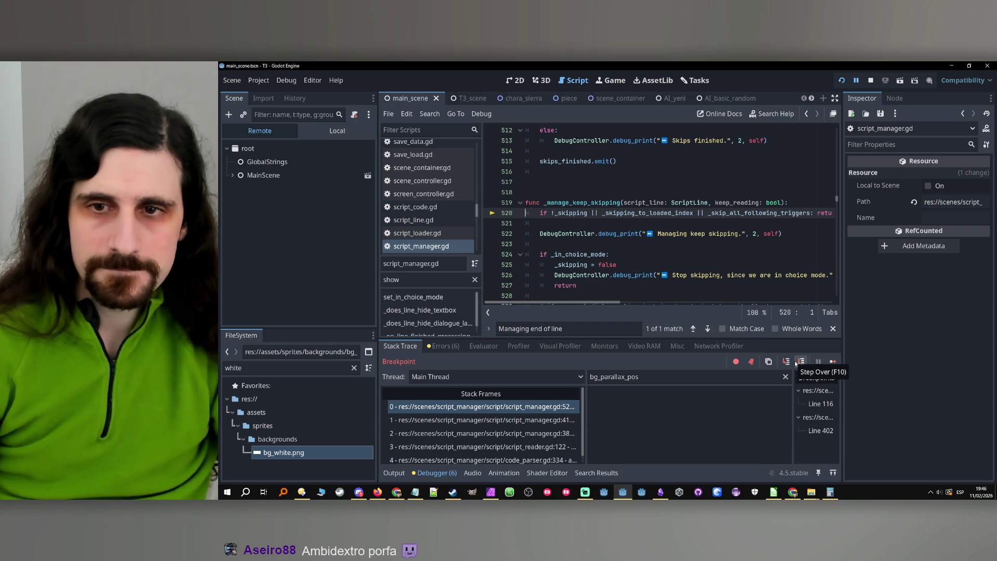
pyautogui.click(797, 364)
pyautogui.click(797, 363)
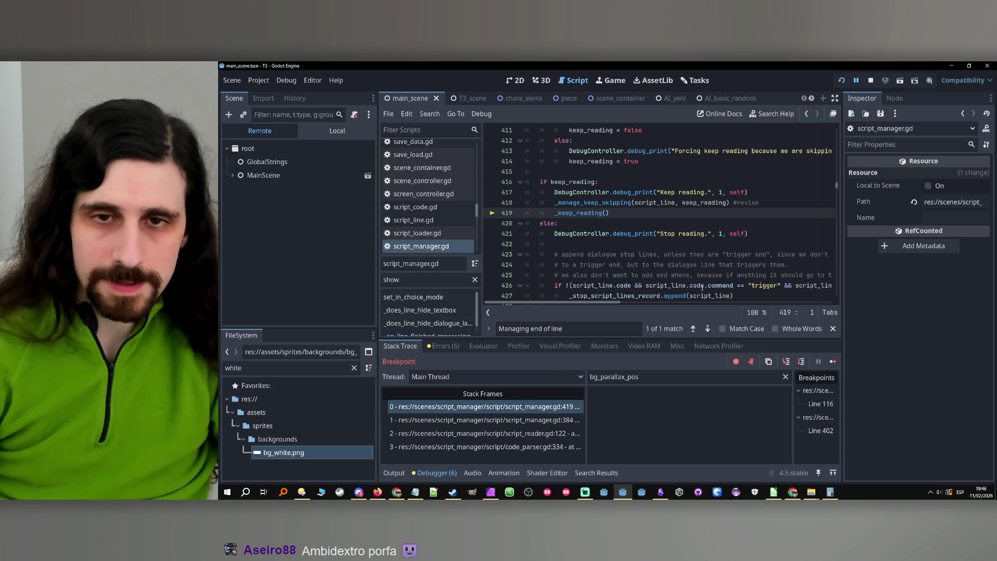
# - Step into _keep_reading and then _read_next_line up to line 283, checking the caller frame
pyautogui.click(784, 362)
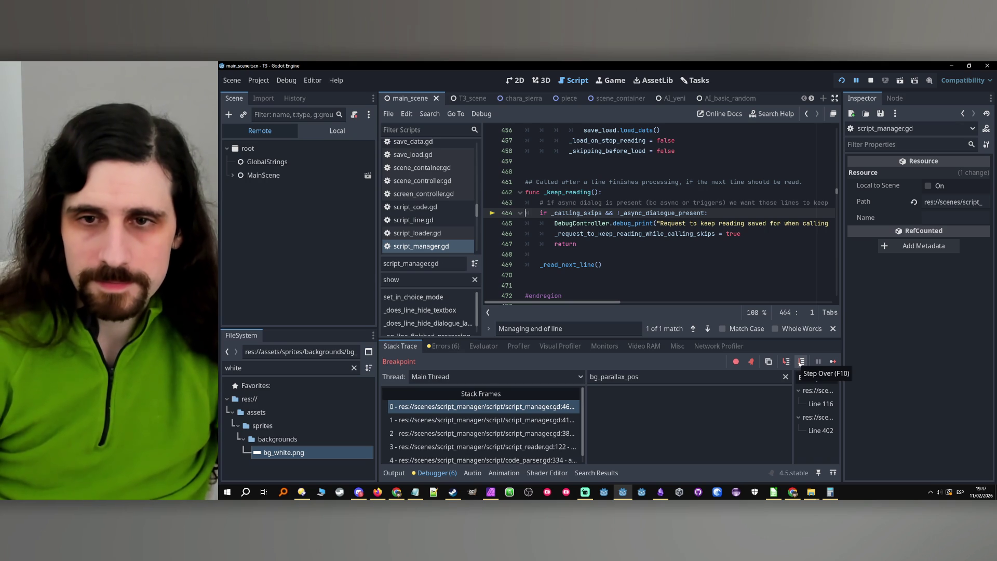
pyautogui.click(800, 364)
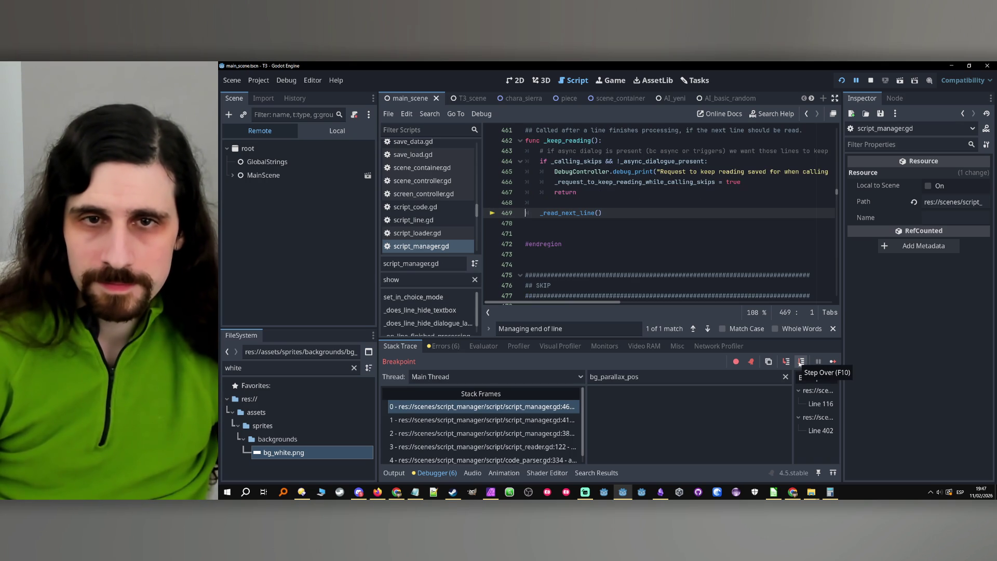
pyautogui.click(785, 362)
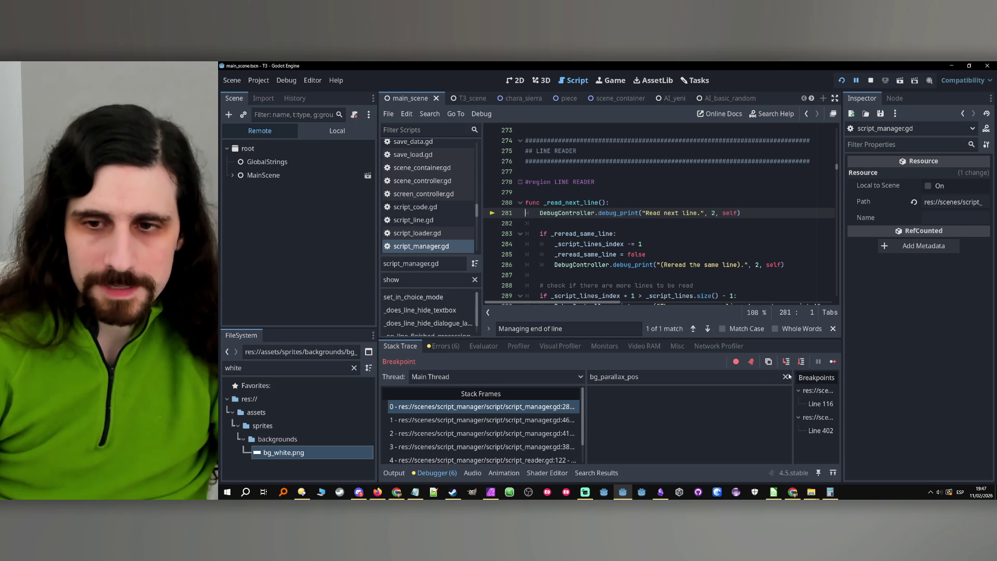
pyautogui.click(802, 362)
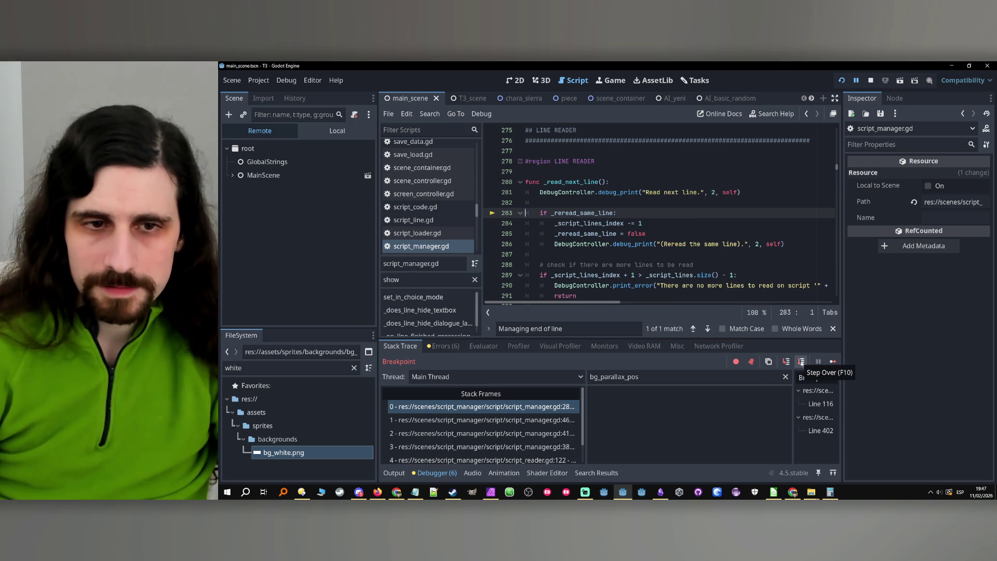
pyautogui.click(505, 421)
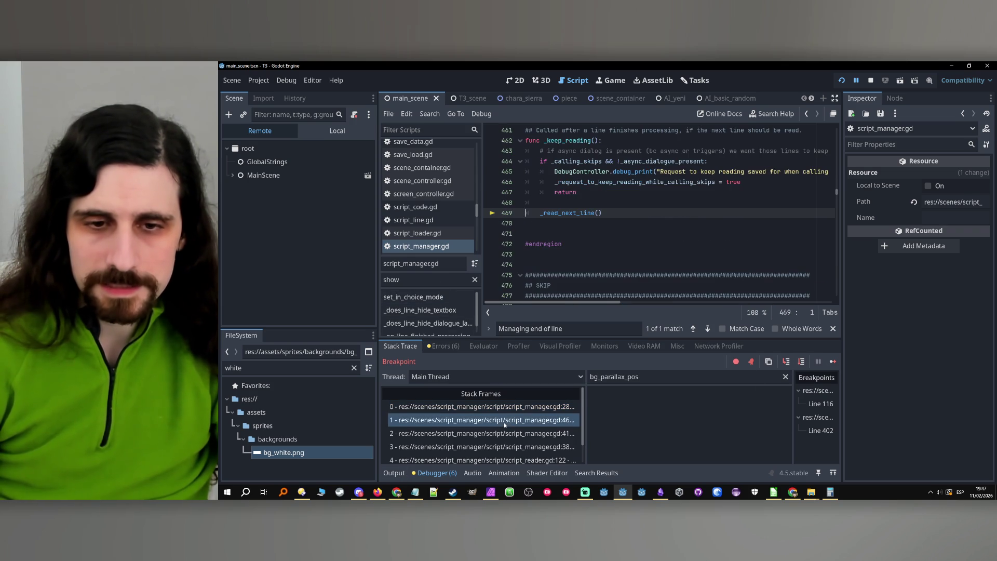
pyautogui.click(511, 407)
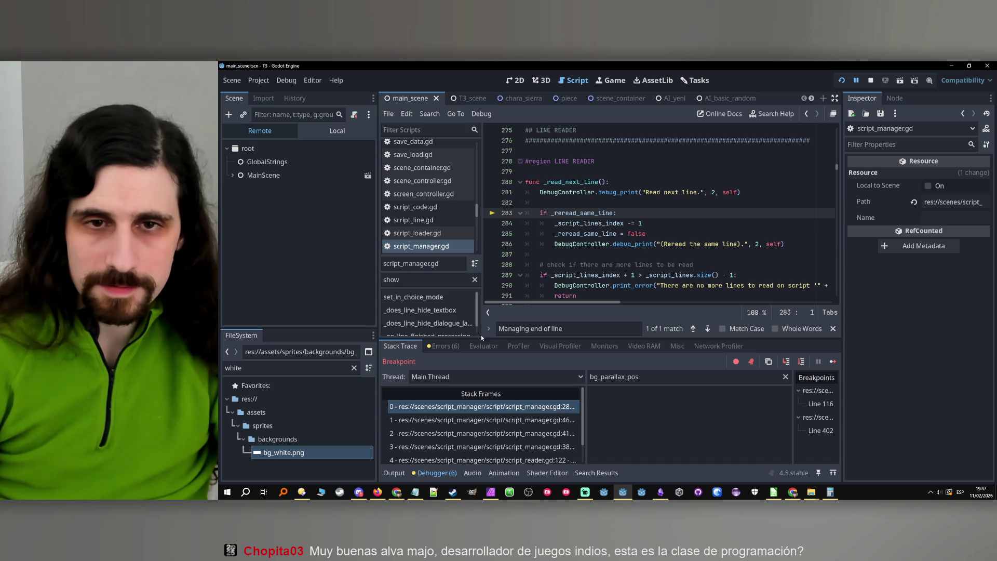
# - Search the script for 'manage_keep' and pick the _manage_keep_skipping call on line 418
pyautogui.click(434, 279)
pyautogui.hotkey('ctrl', 'f')
pyautogui.write('m')
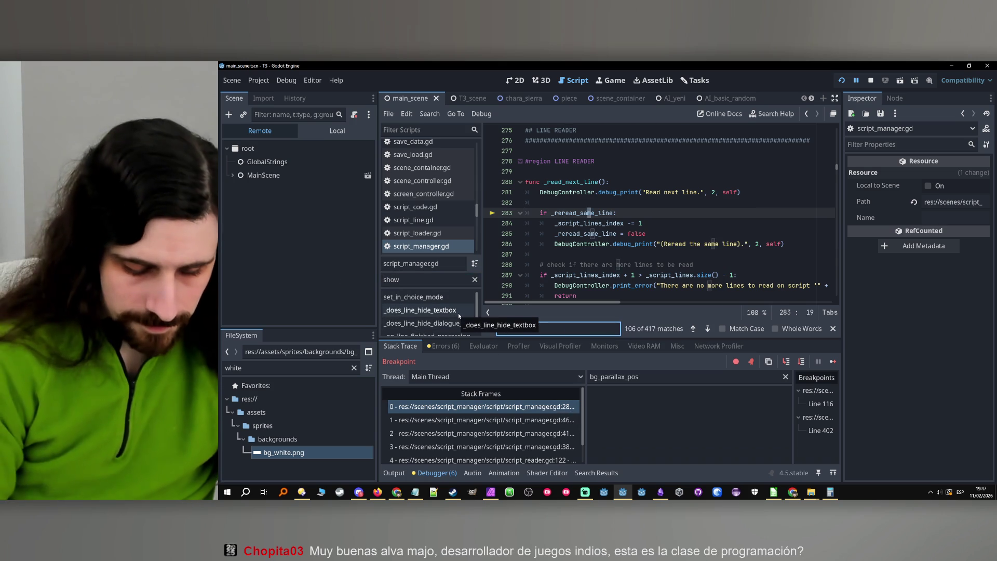
pyautogui.write('anage_keep_')
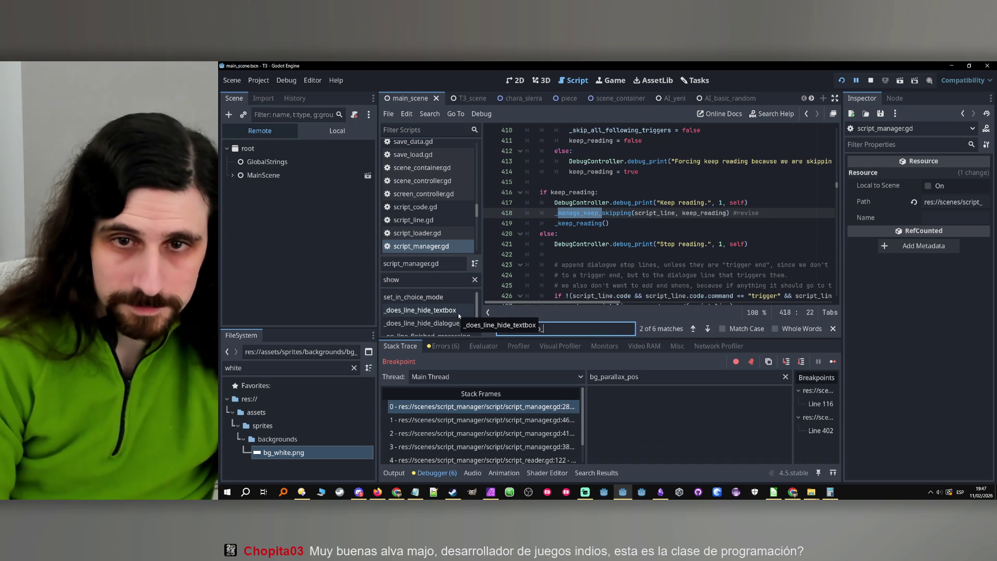
pyautogui.click(598, 214)
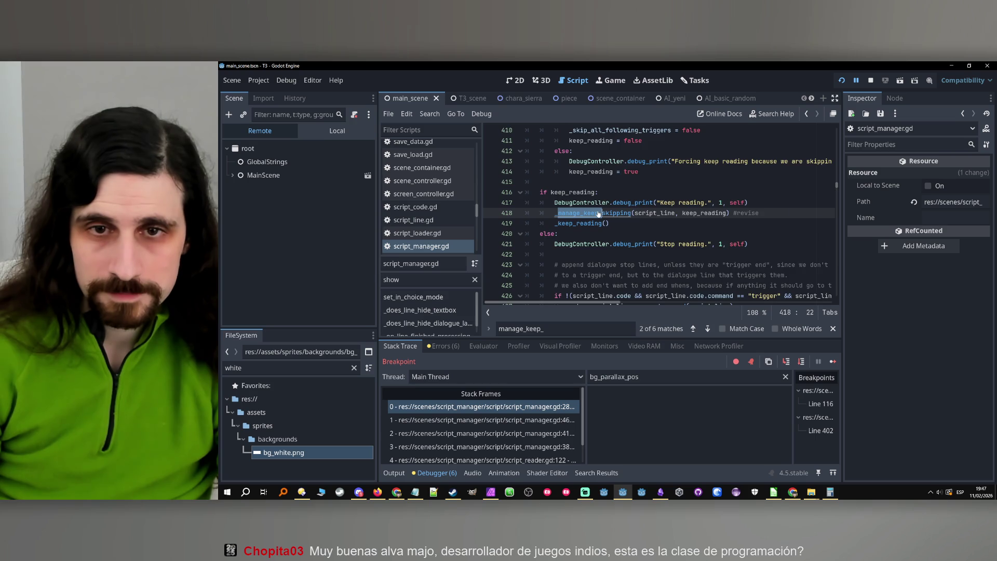
# - Open the _manage_keep_skipping definition, scroll sideways, and cycle matches to the call on line 256
pyautogui.keyDown('ctrl'); pyautogui.click(599, 214); pyautogui.keyUp('ctrl')
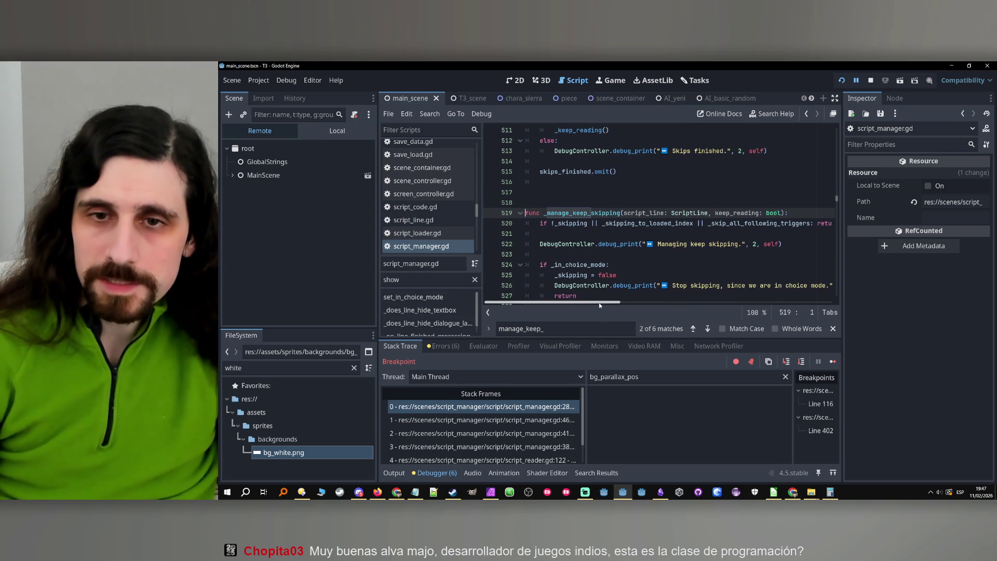
pyautogui.moveTo(600, 305); pyautogui.dragTo(604, 307)
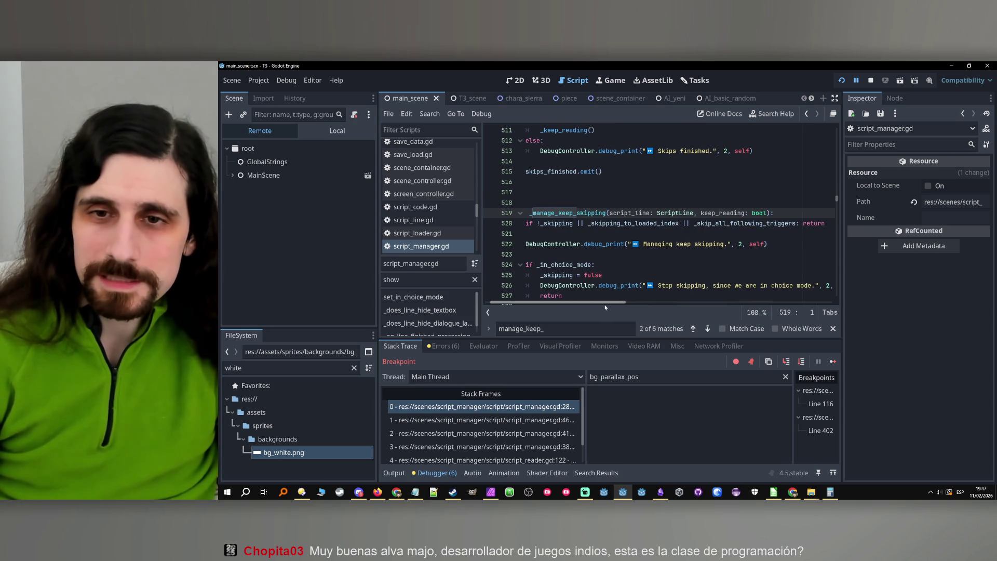
pyautogui.moveTo(605, 304); pyautogui.dragTo(544, 306)
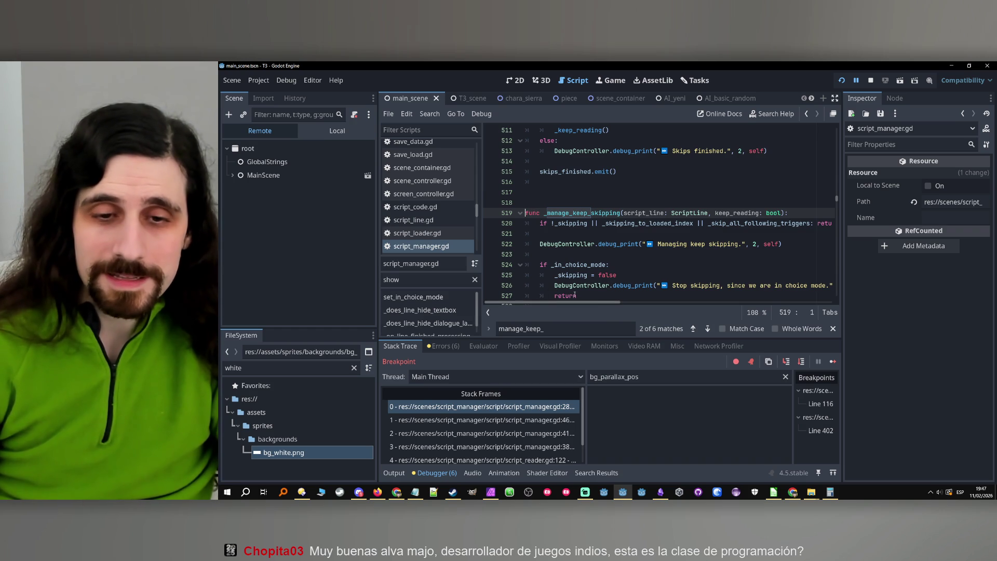
pyautogui.click(713, 329)
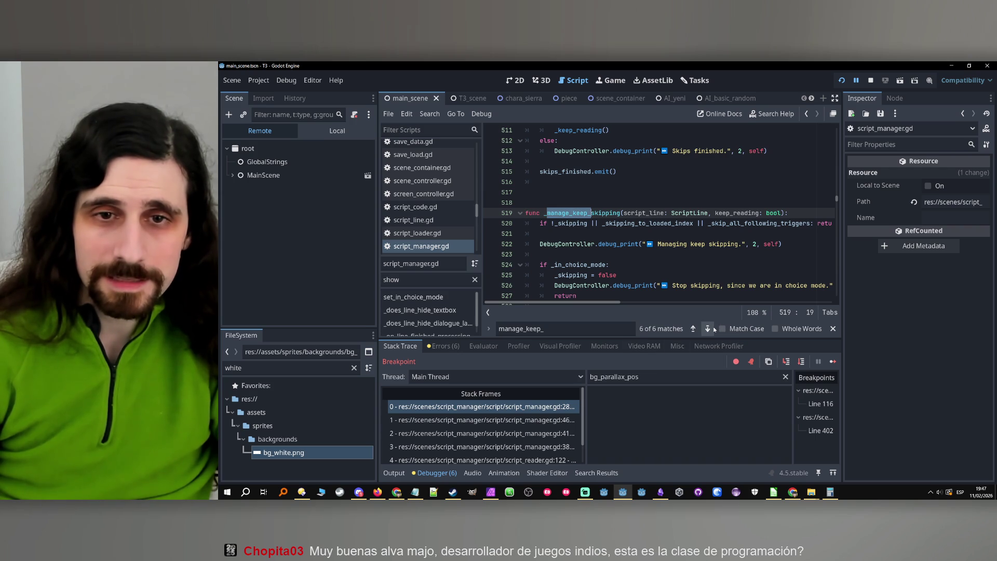
pyautogui.click(708, 329)
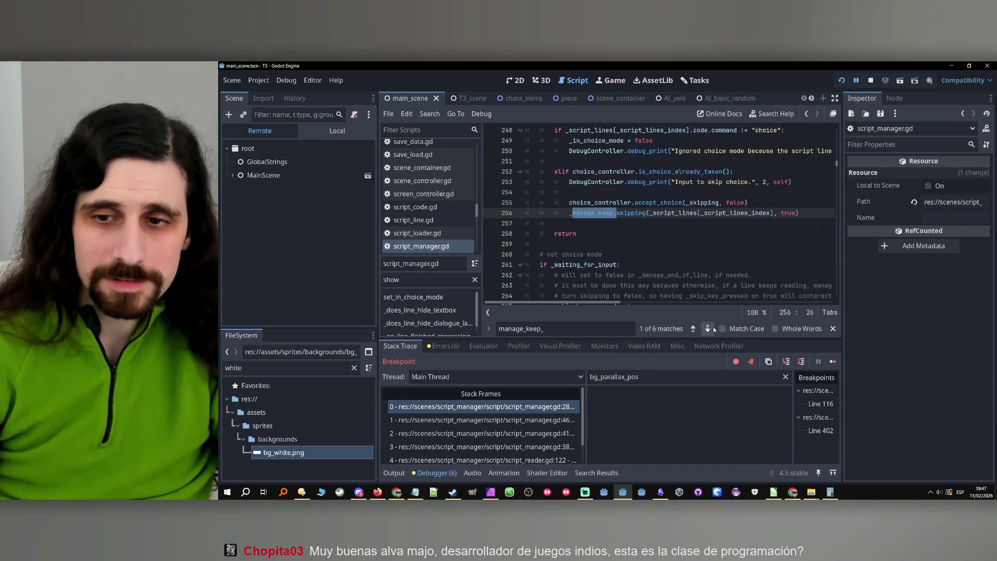
# - Return to the paused _read_next_line frame and step through lines 289–306
pyautogui.click(490, 409)
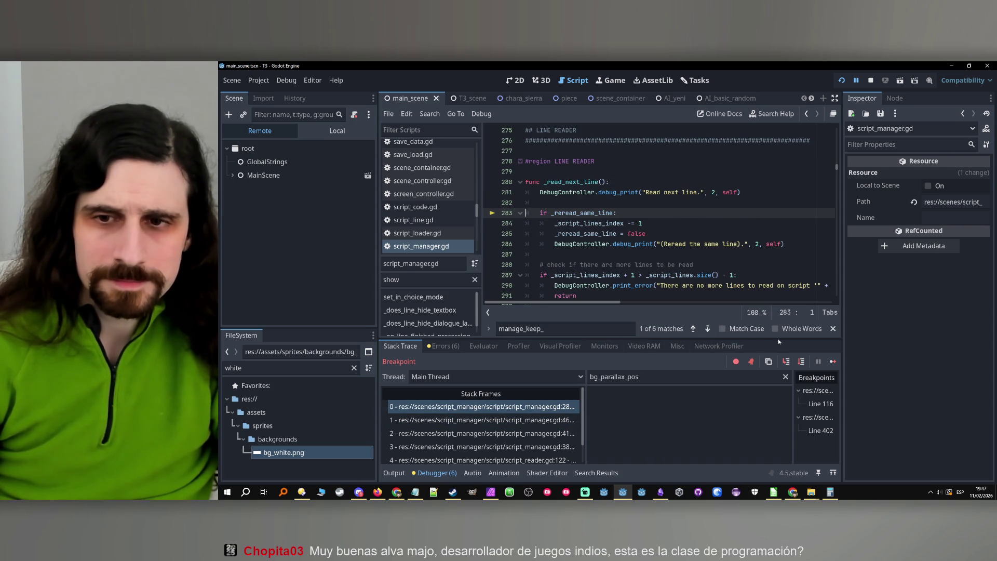
pyautogui.click(801, 362)
pyautogui.click(800, 363)
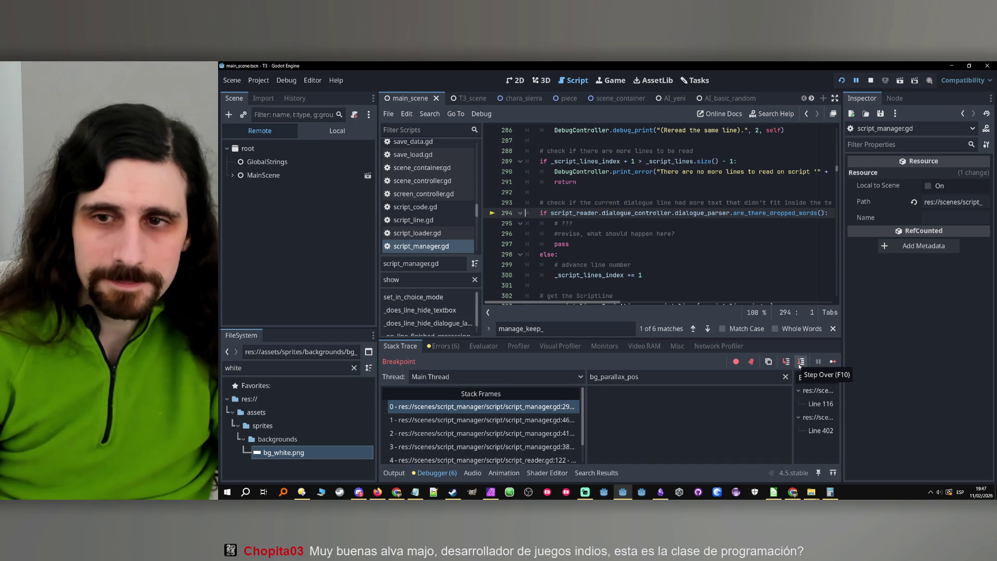
pyautogui.click(799, 365)
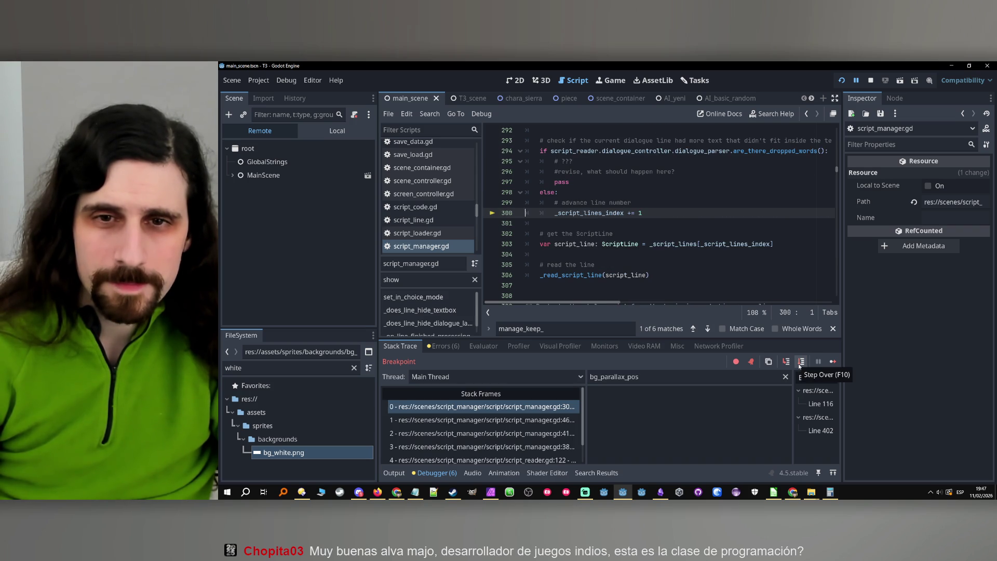
pyautogui.click(799, 365)
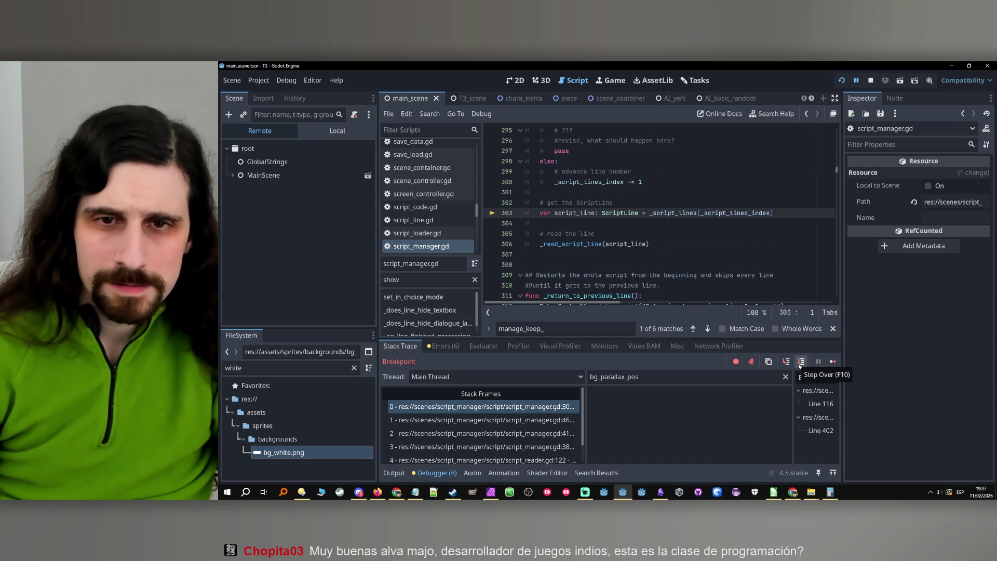
pyautogui.click(800, 365)
# - Step into _read_script_line, past line 341, and through _manage_goto back to its caller
pyautogui.click(786, 363)
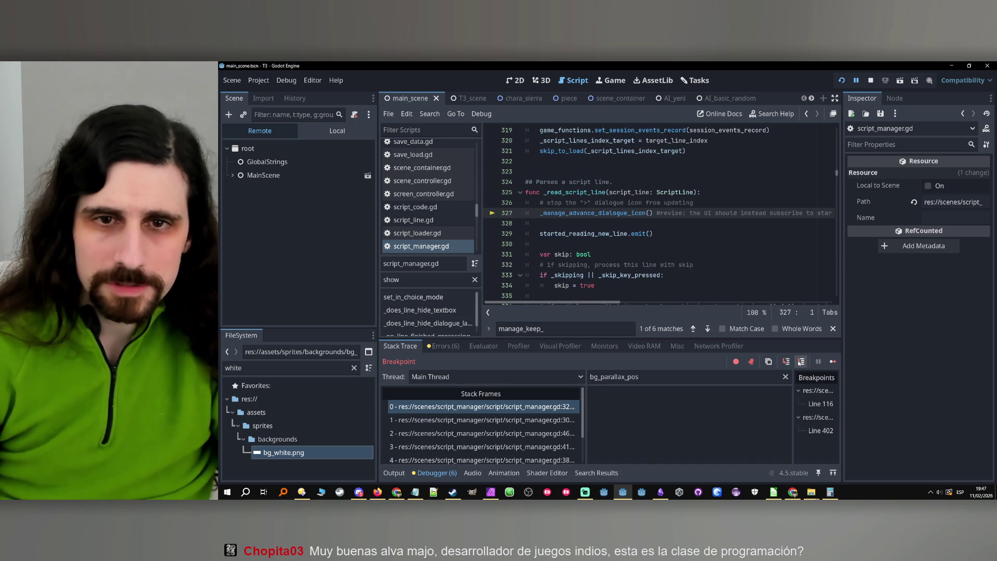
pyautogui.click(802, 363)
pyautogui.click(802, 364)
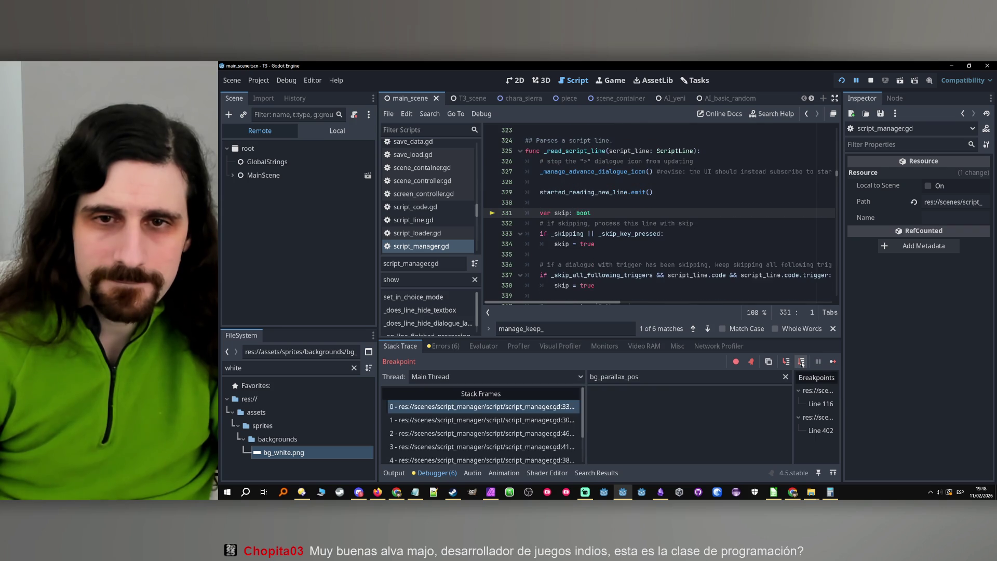
pyautogui.click(802, 364)
pyautogui.click(802, 363)
pyautogui.click(802, 364)
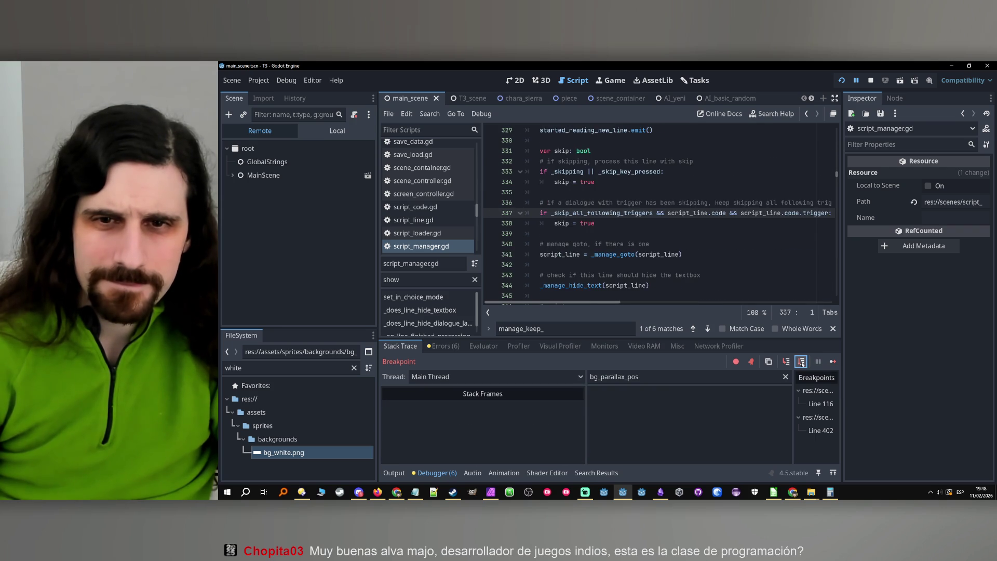
pyautogui.click(802, 364)
pyautogui.click(802, 363)
pyautogui.click(801, 364)
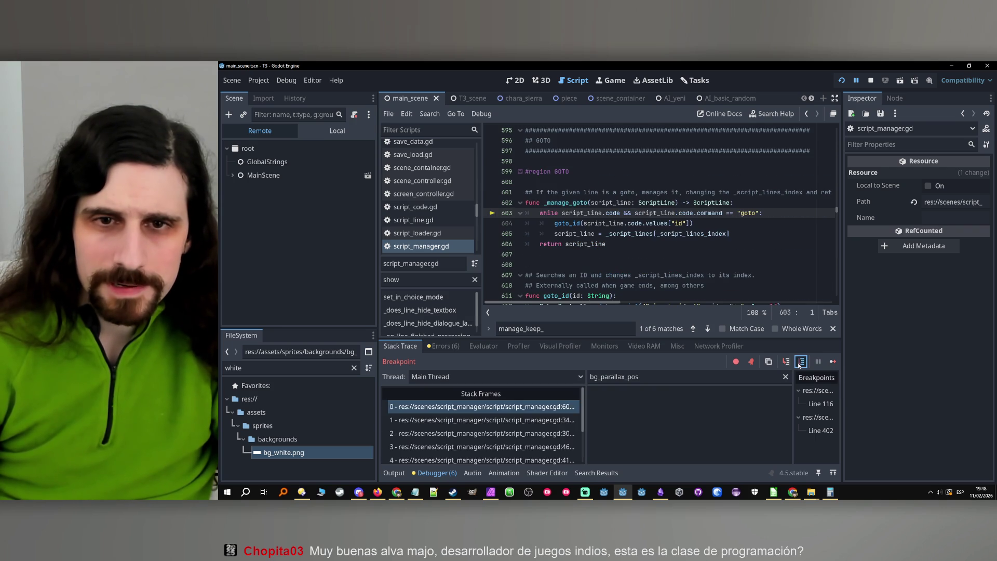
pyautogui.click(801, 363)
pyautogui.click(800, 363)
pyautogui.click(801, 364)
# - Step through lines 347–352 past the dialogue debug prints, checking the output log
pyautogui.click(798, 366)
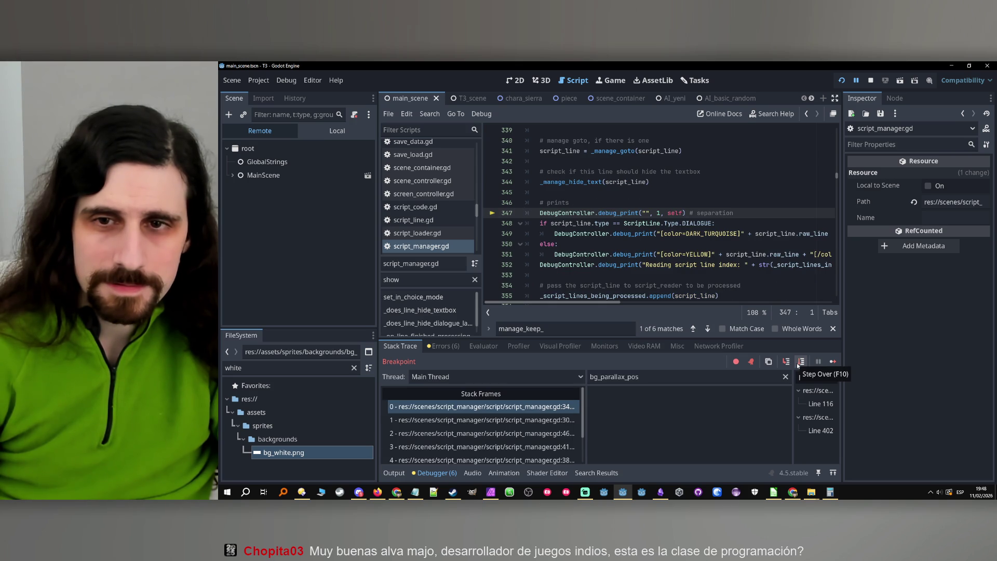
pyautogui.click(798, 366)
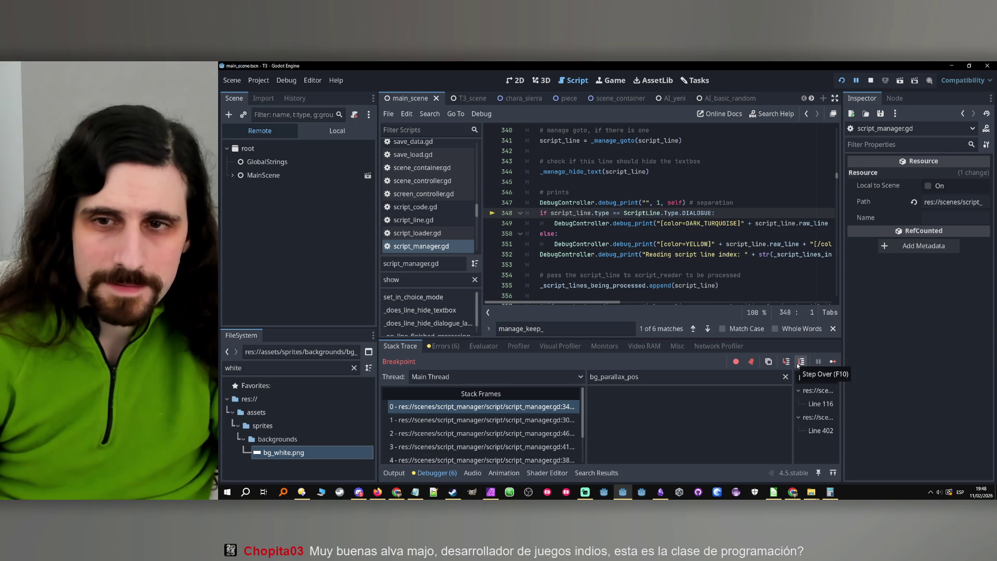
pyautogui.click(798, 365)
pyautogui.click(798, 365)
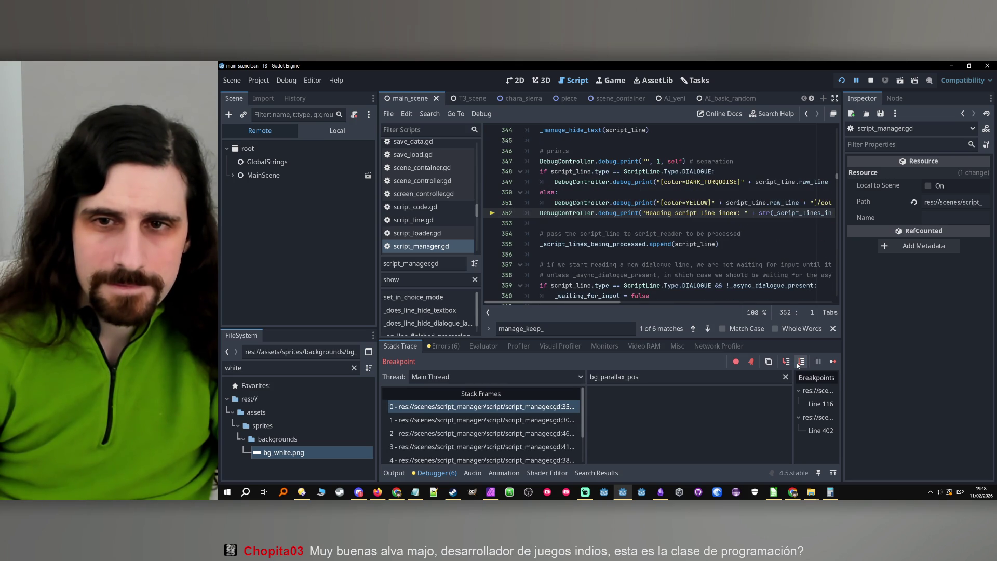
pyautogui.click(393, 473)
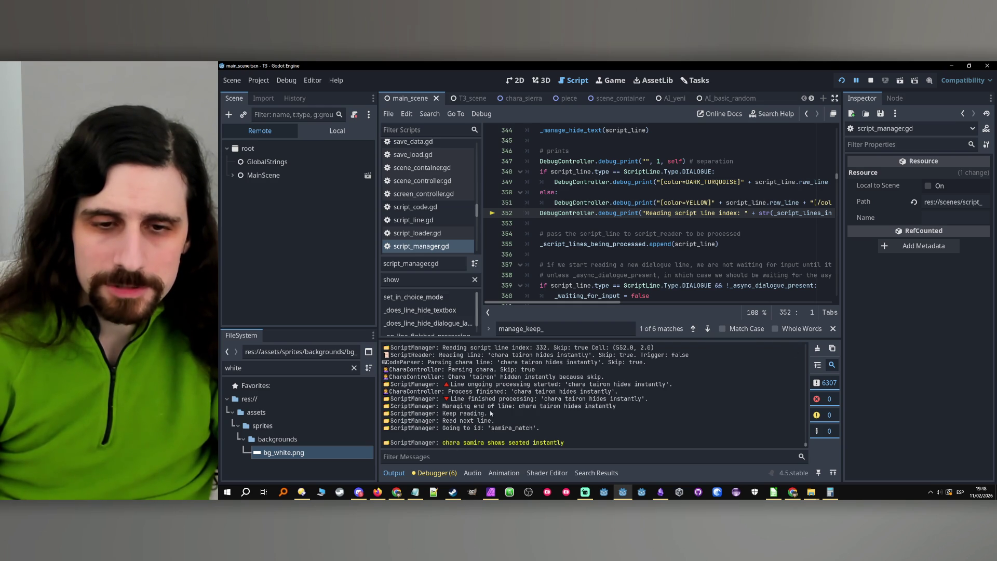
pyautogui.click(436, 474)
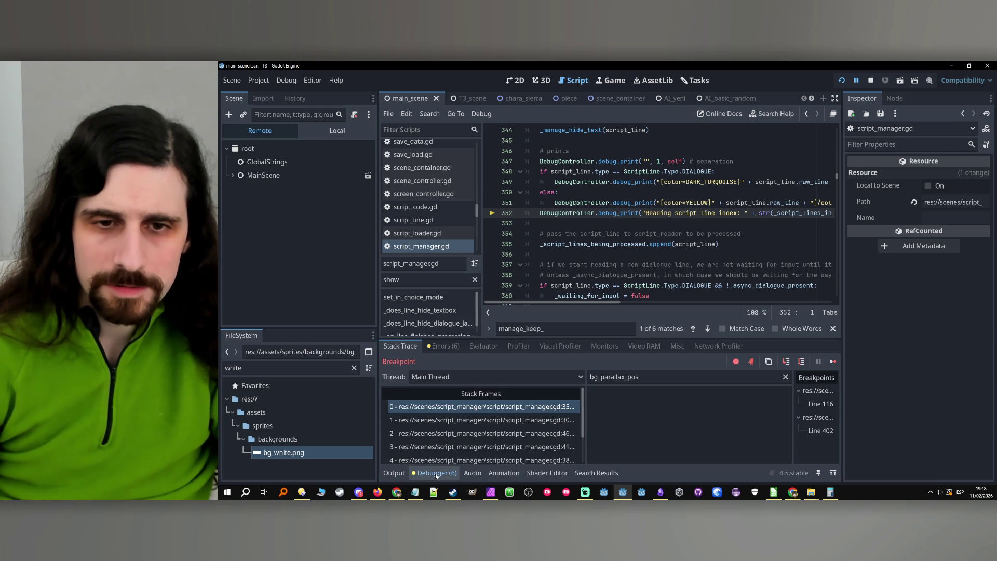
# - Step to line 359, into script_reader.gd's read_line, then resume the game
pyautogui.click(802, 363)
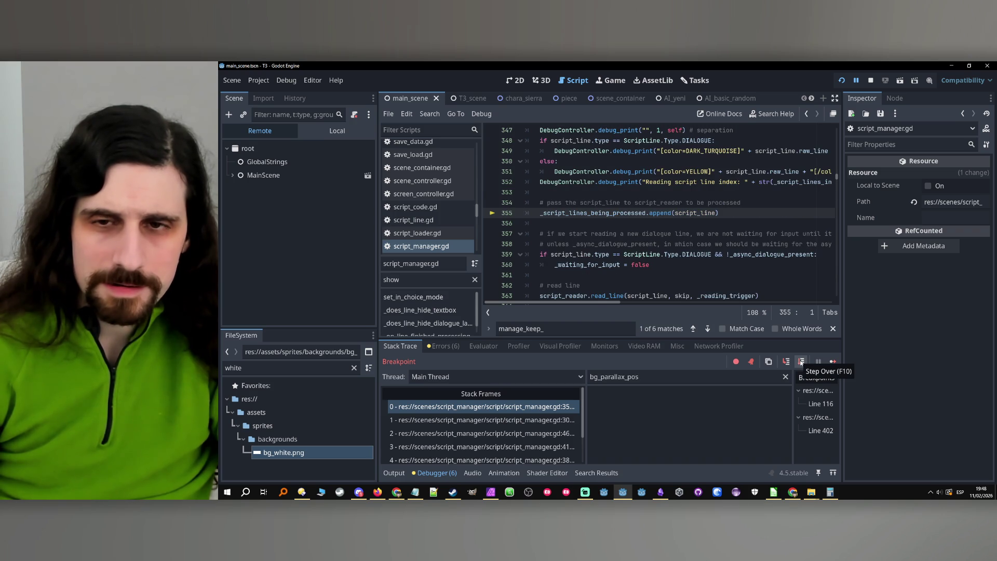
pyautogui.click(802, 363)
pyautogui.click(802, 362)
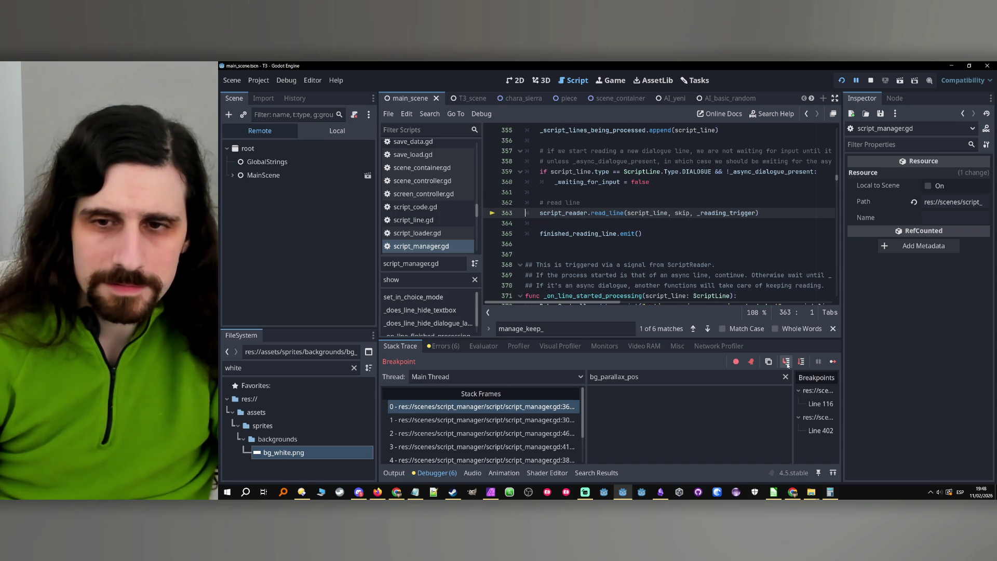
pyautogui.click(787, 362)
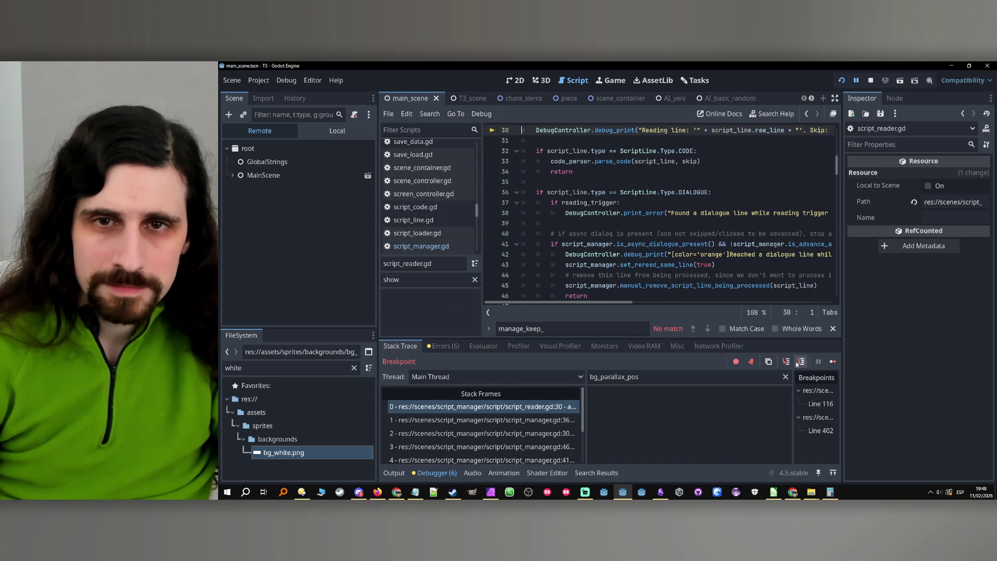
pyautogui.click(833, 362)
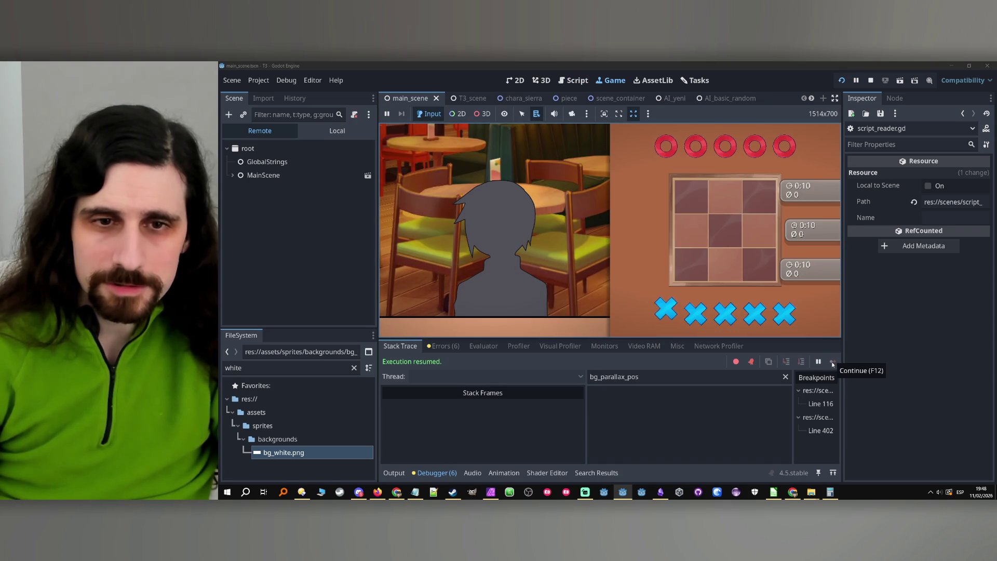
# - Stop the running game, scroll through script_reader.gd, and select the old search term
pyautogui.click(874, 80)
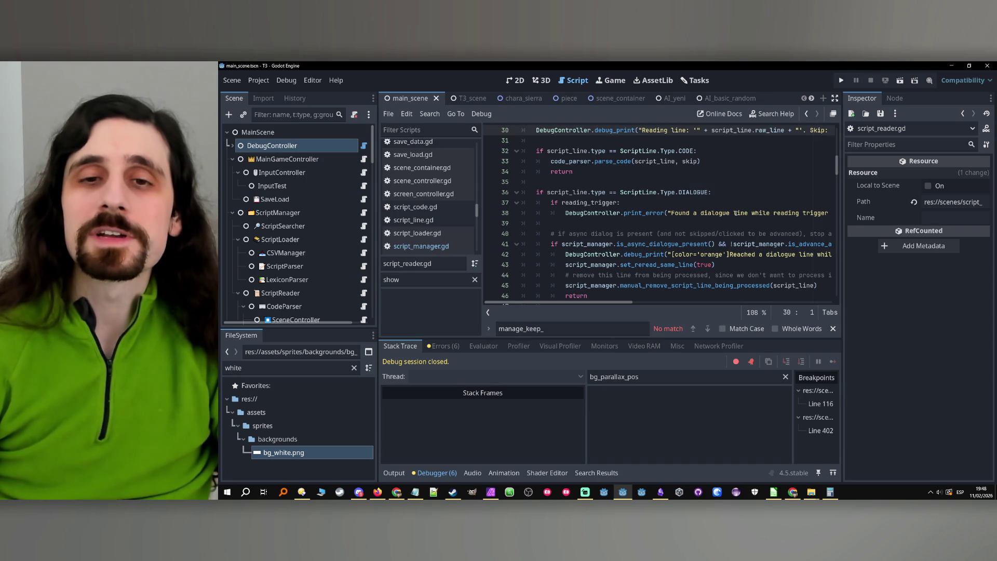
pyautogui.scroll(4, 725, 191)
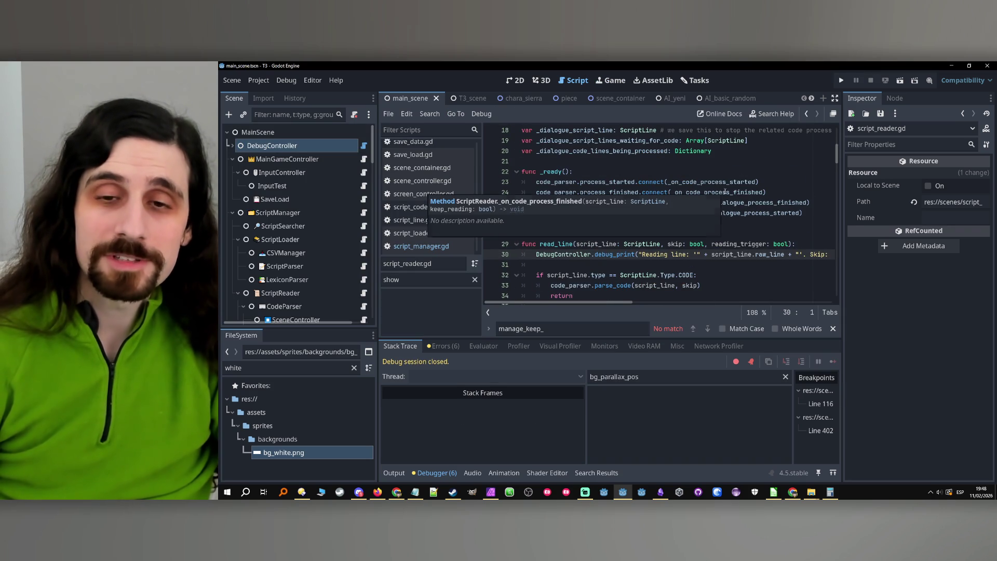
pyautogui.scroll(2, 587, 262)
pyautogui.scroll(-6, 697, 195)
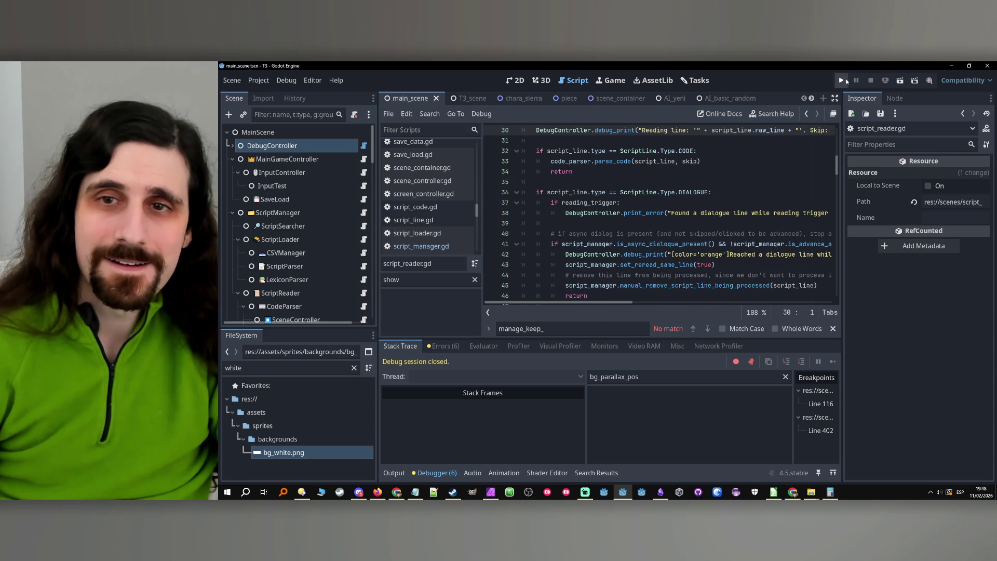
pyautogui.doubleClick(544, 329)
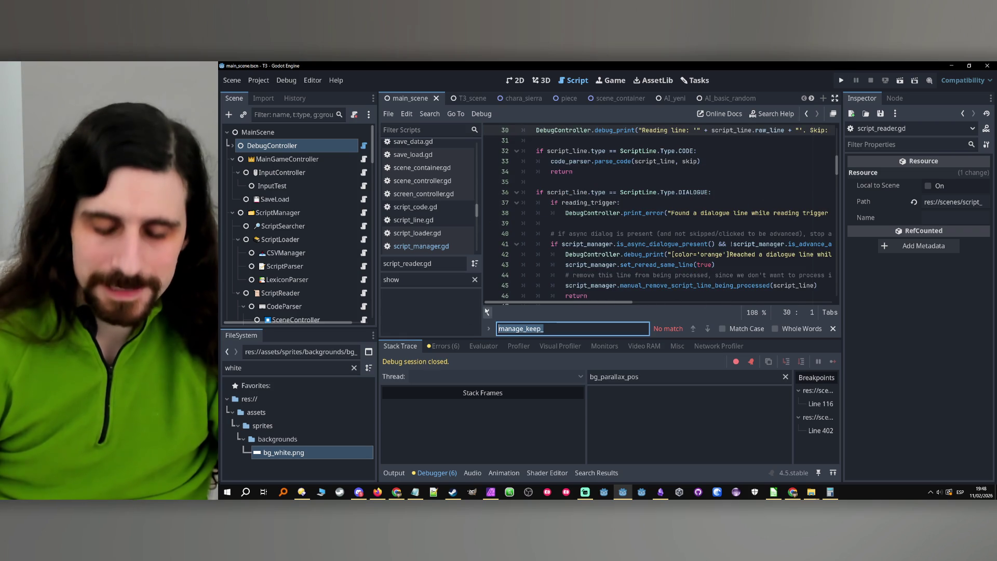
# - Search 'pass', then 'tode', and jump to the #todel match at line 402 in script_manager.gd
pyautogui.write('pass')
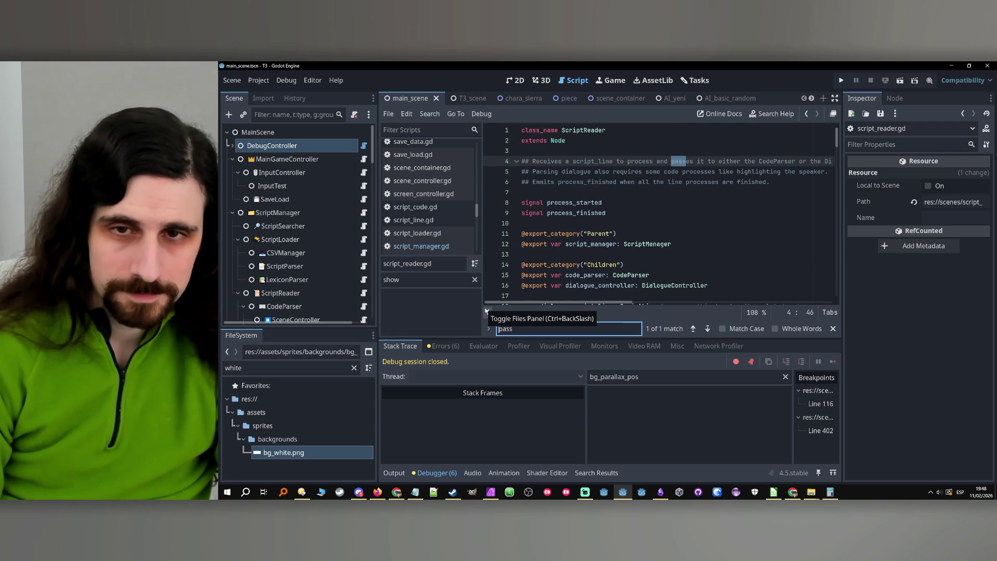
pyautogui.press('Tab')
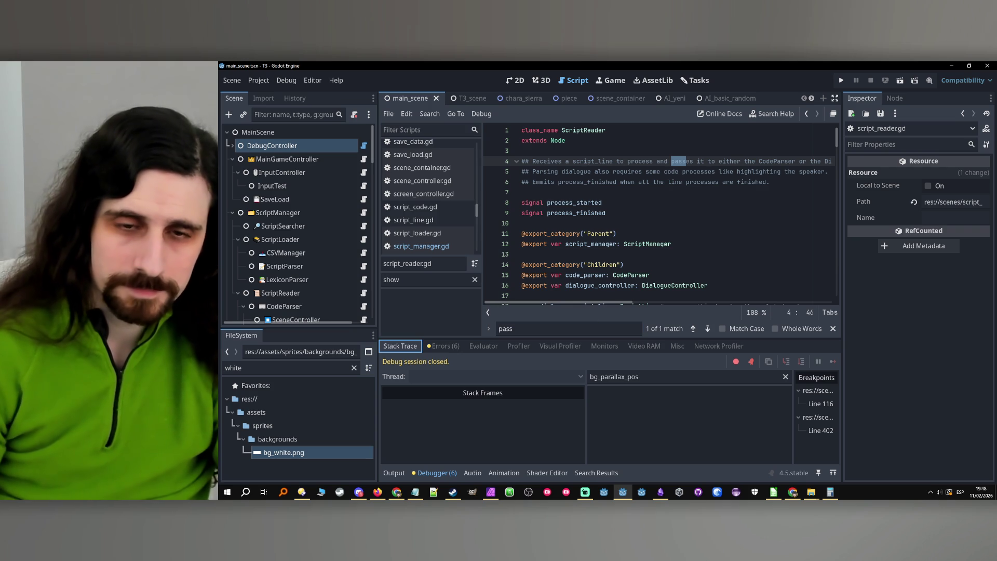
pyautogui.click(547, 327)
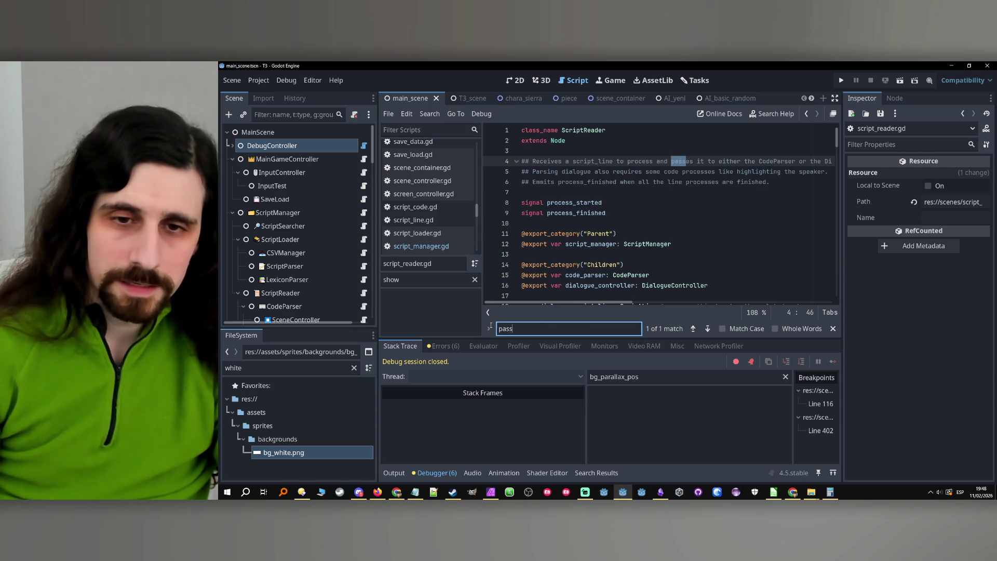
pyautogui.hotkey('ctrl', 'a')
pyautogui.write('tode')
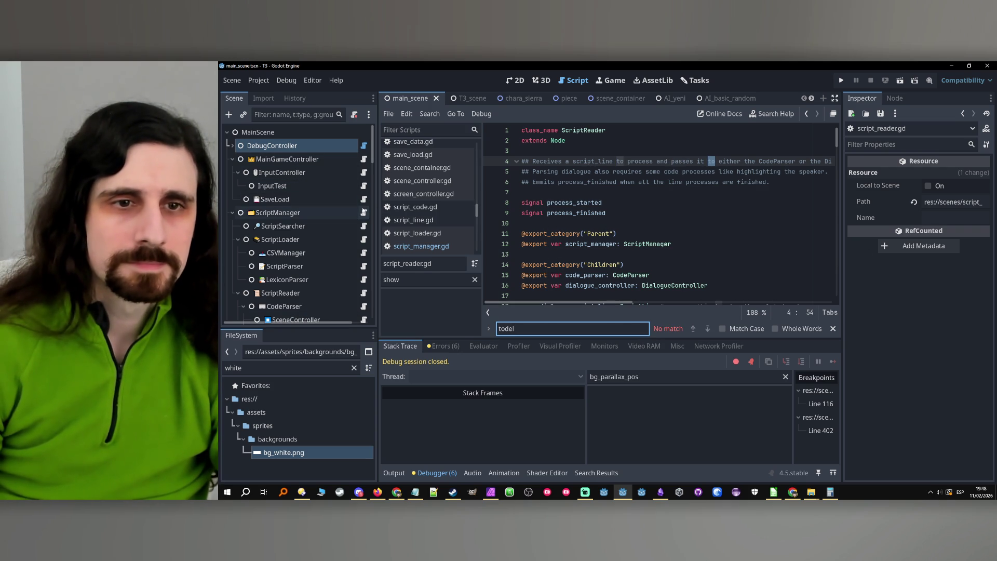
pyautogui.click(364, 212)
pyautogui.click(706, 328)
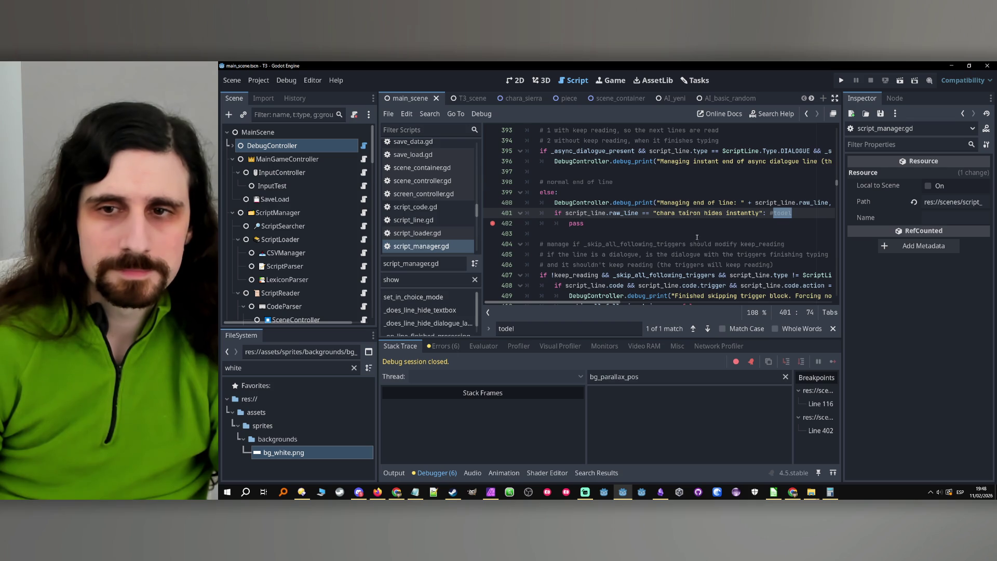
pyautogui.click(699, 220)
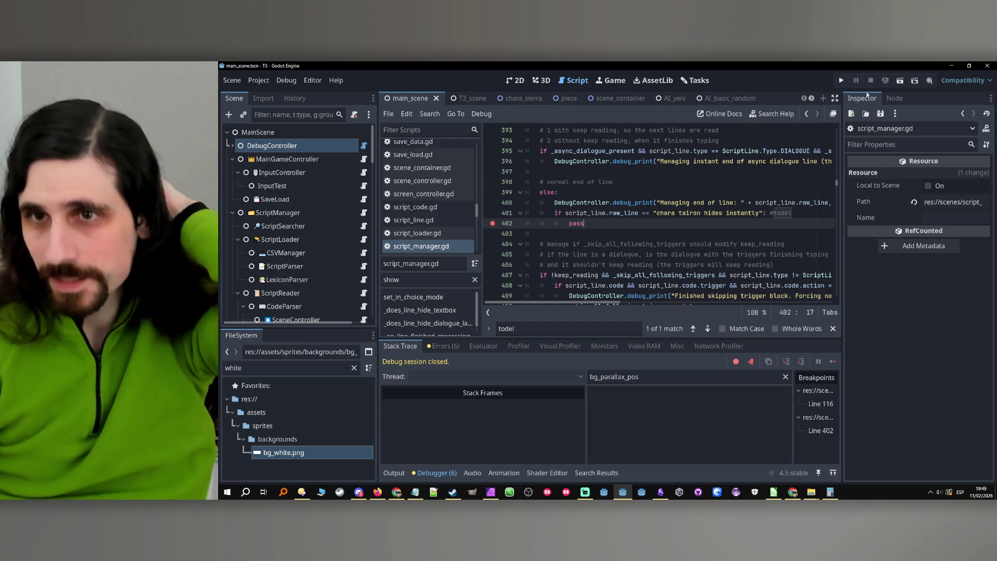
pyautogui.click(841, 81)
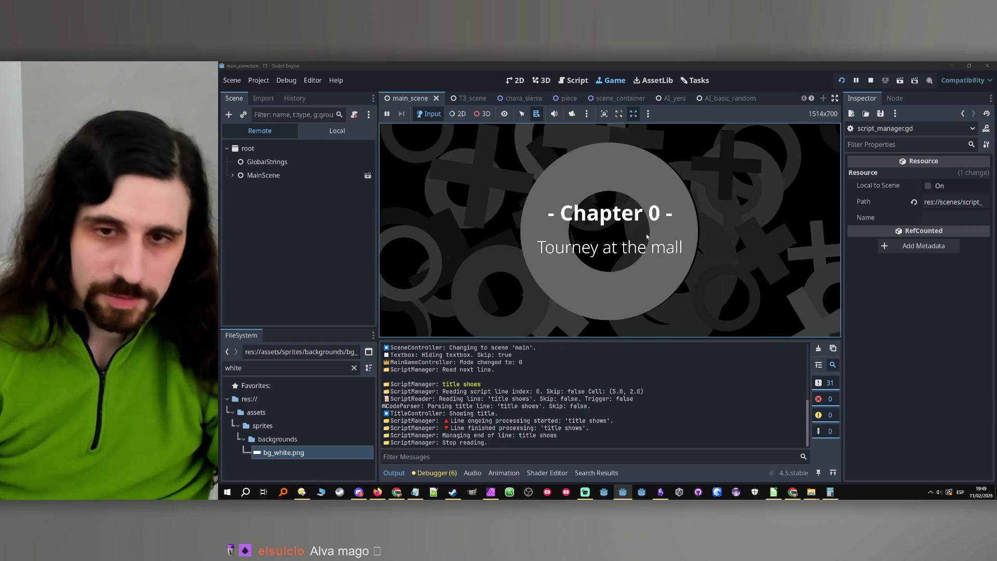
# - Fast-forward with Ctrl past the title, dialogue, a choice and the first game to the cafe match
pyautogui.click(711, 241)
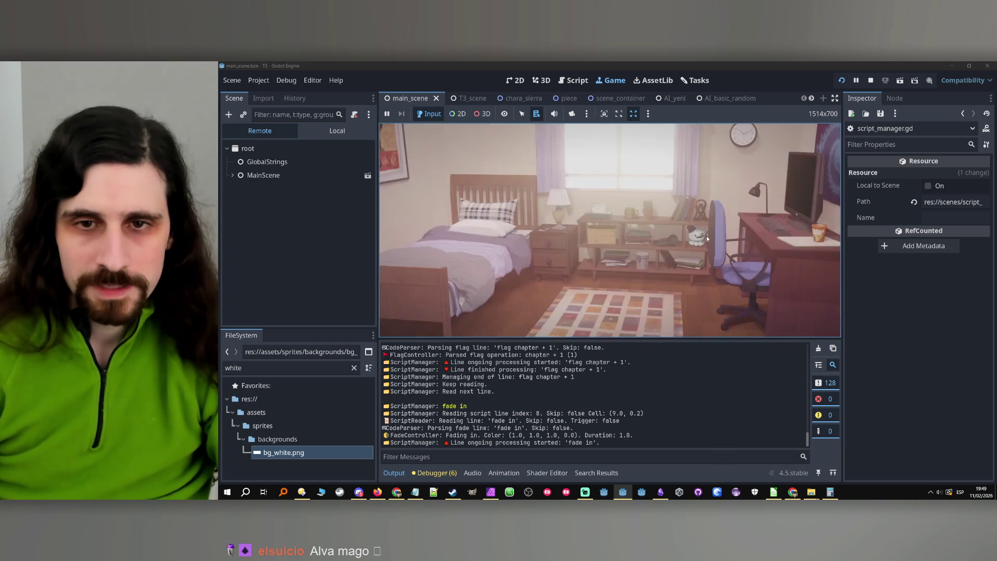
pyautogui.press('ctrl')
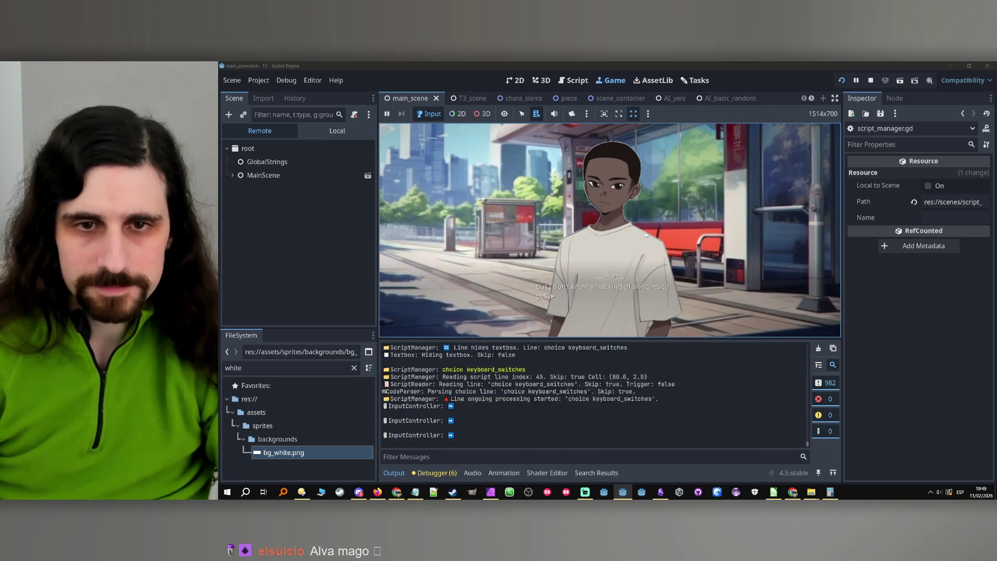
pyautogui.click(644, 235)
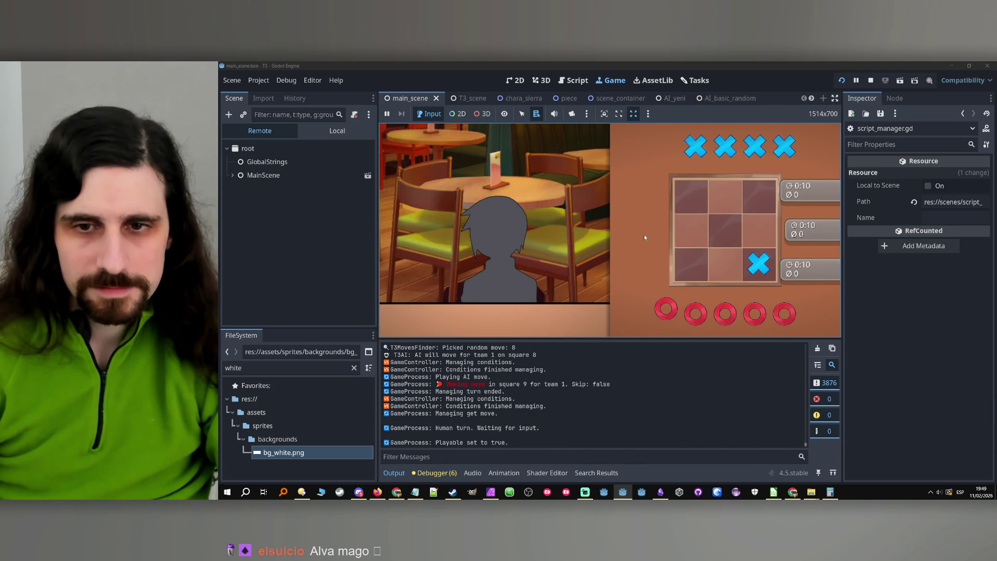
pyautogui.press('ctrl')
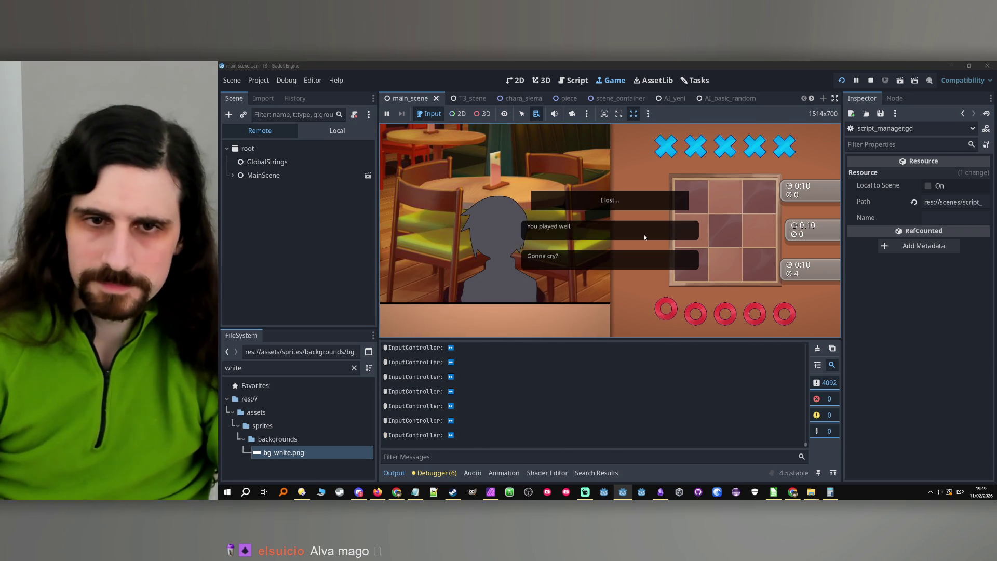
pyautogui.click(644, 234)
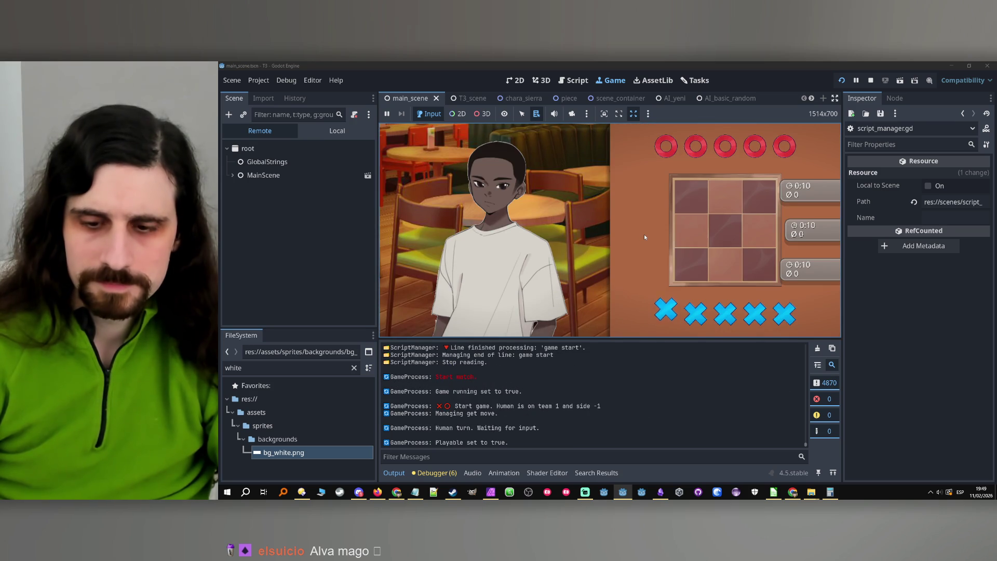
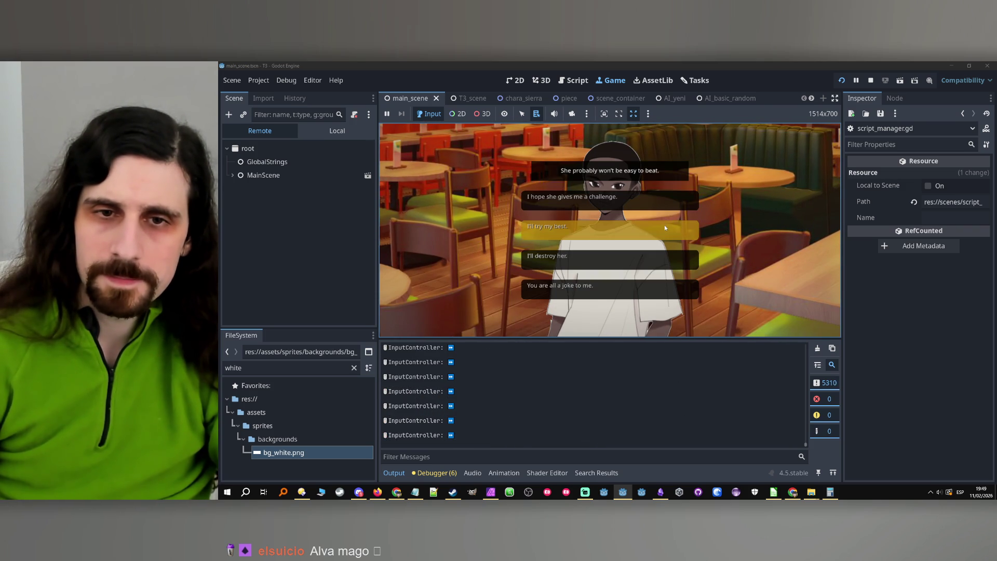
# - Pick the 'I'll try my best' reply, step over to line 418, then step into _manage_keep_skipping
pyautogui.click(665, 225)
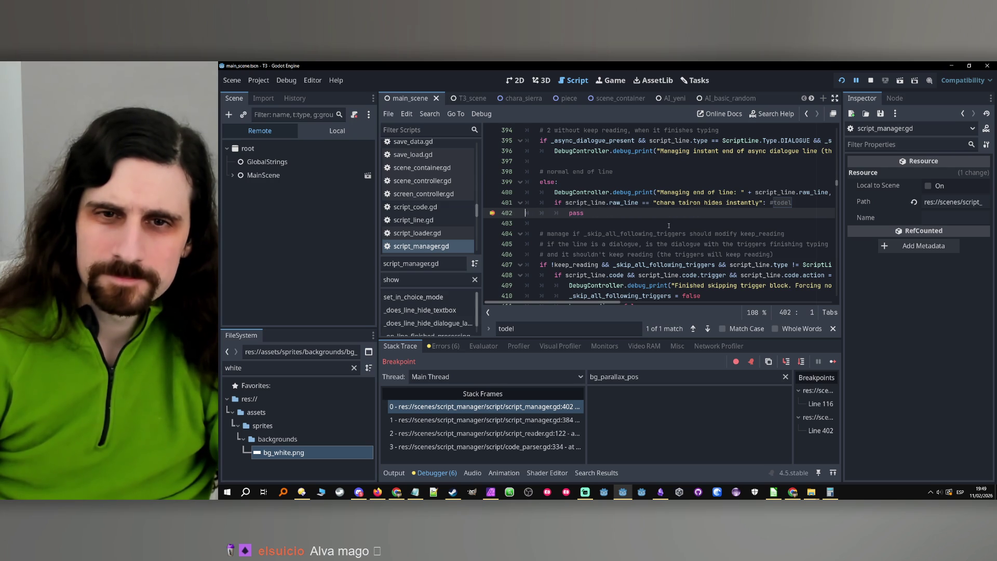
pyautogui.click(800, 362)
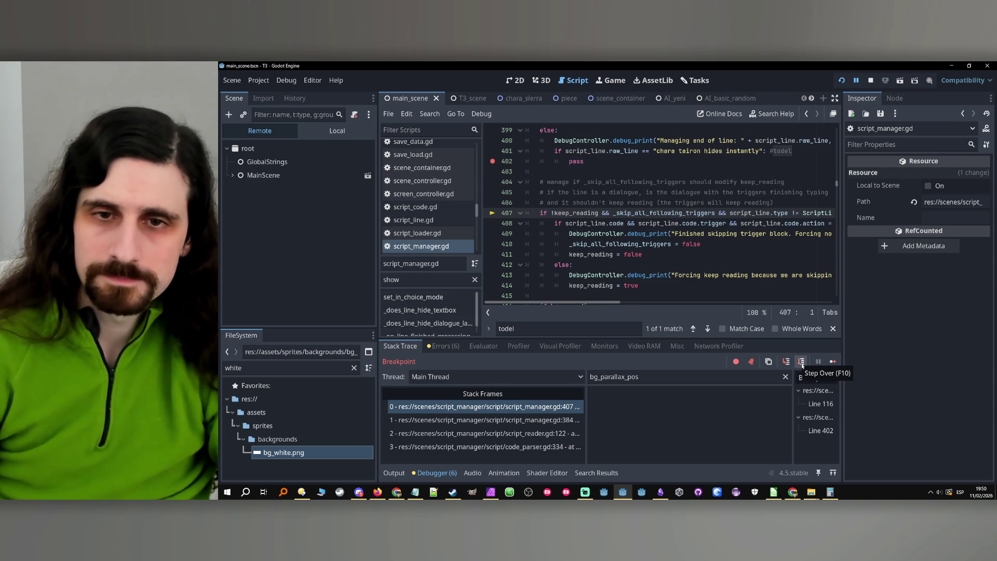
pyautogui.click(803, 364)
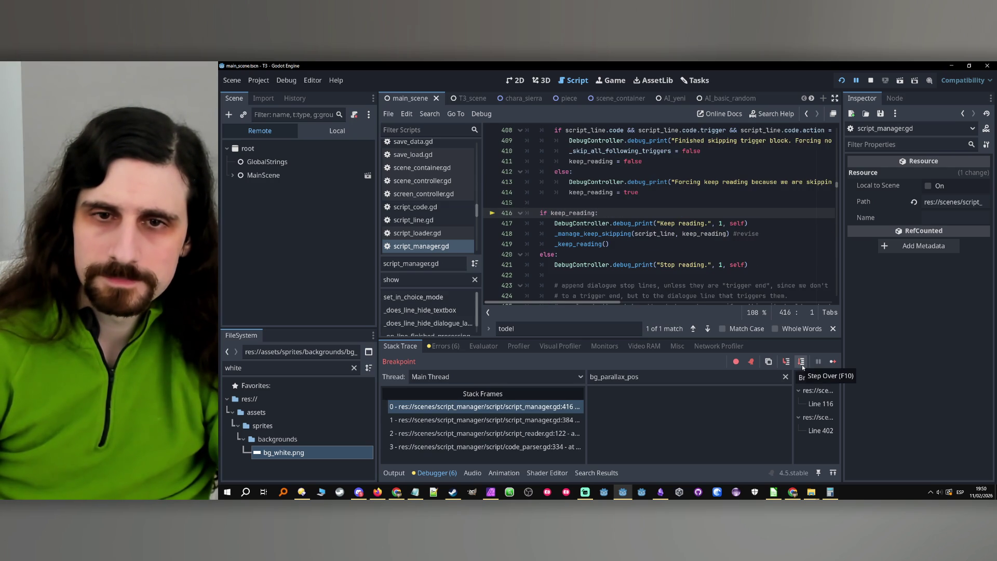
pyautogui.click(801, 362)
pyautogui.click(803, 363)
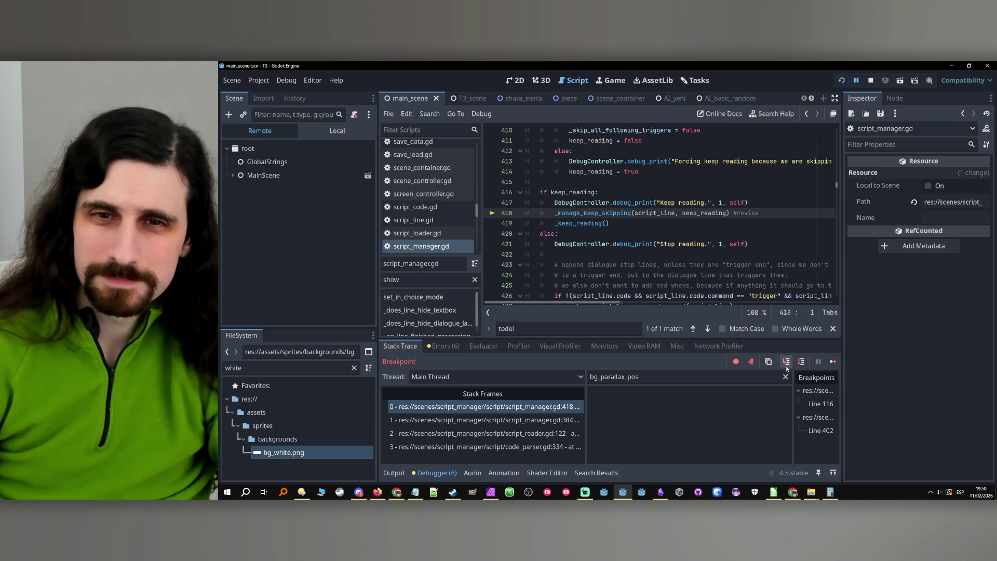
pyautogui.click(786, 362)
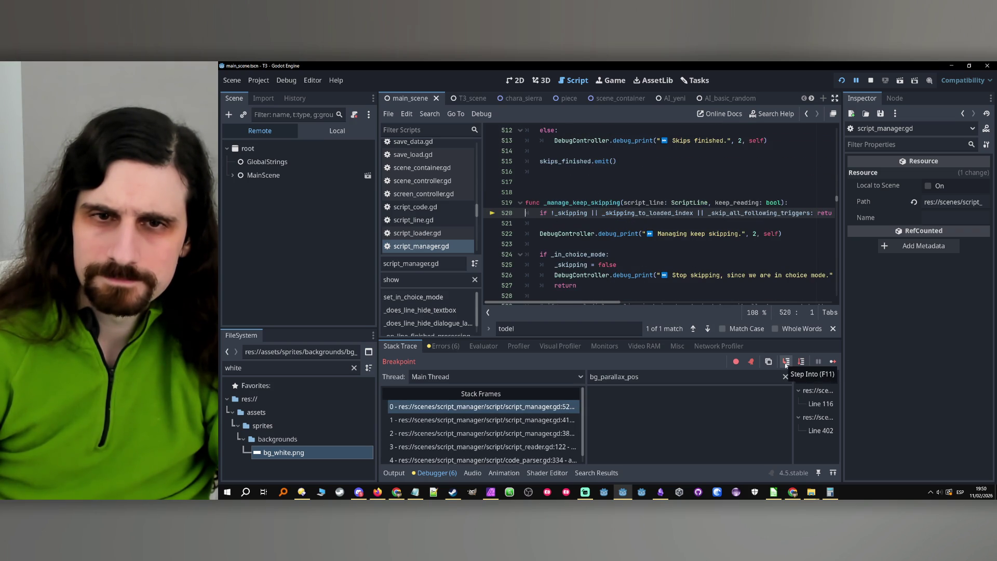
# - Filter the debugger's variable inspector to _skipping, copied from line 520
pyautogui.doubleClick(568, 213)
pyautogui.hotkey('ctrl', 'c')
pyautogui.doubleClick(623, 376)
pyautogui.hotkey('ctrl', 'v')
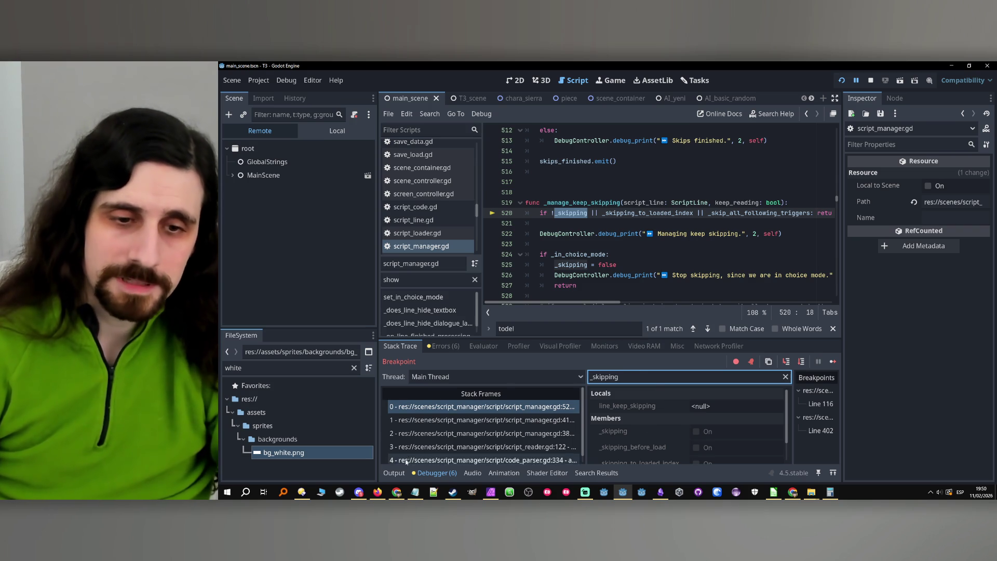
# - Show the Output log and search back through _manage_keep_skipping matches to its call on line 418
pyautogui.click(394, 472)
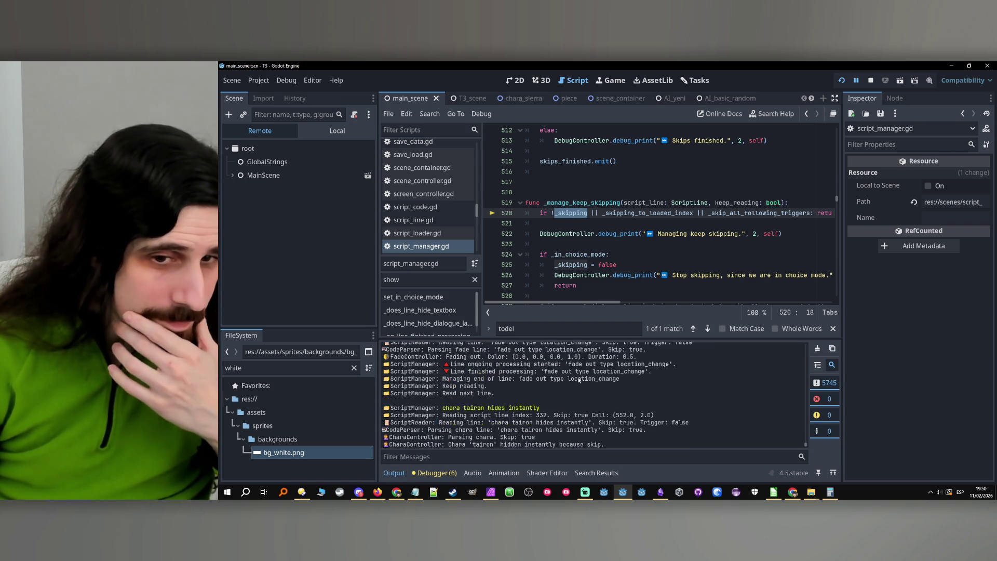
pyautogui.scroll(10, 582, 385)
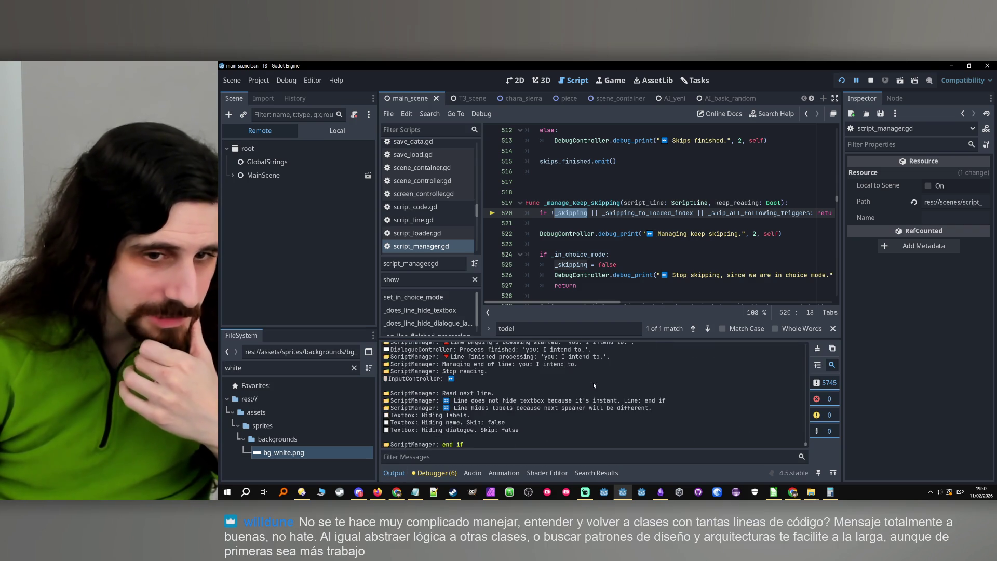
pyautogui.scroll(5, 593, 382)
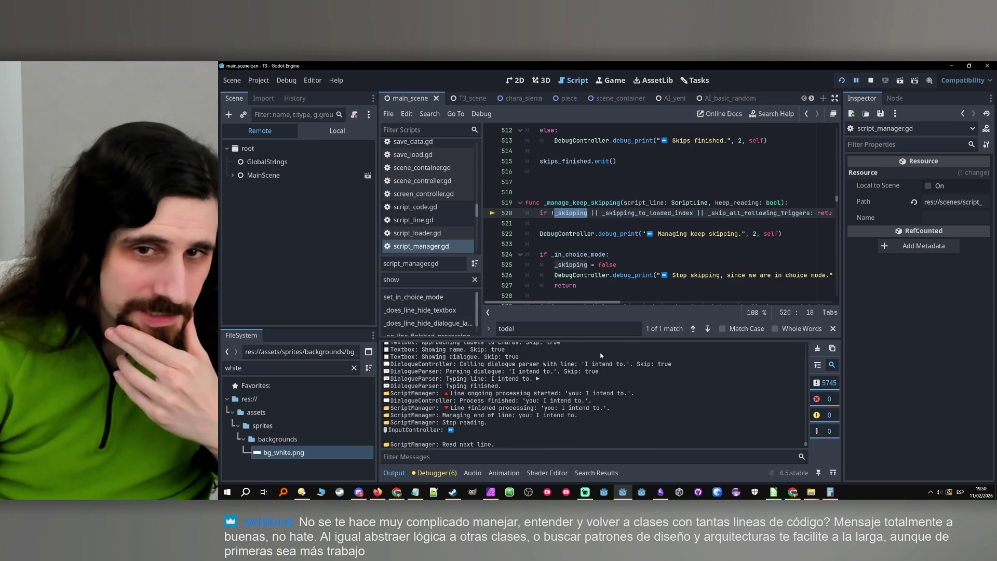
pyautogui.doubleClick(594, 202)
pyautogui.hotkey('ctrl', 'f')
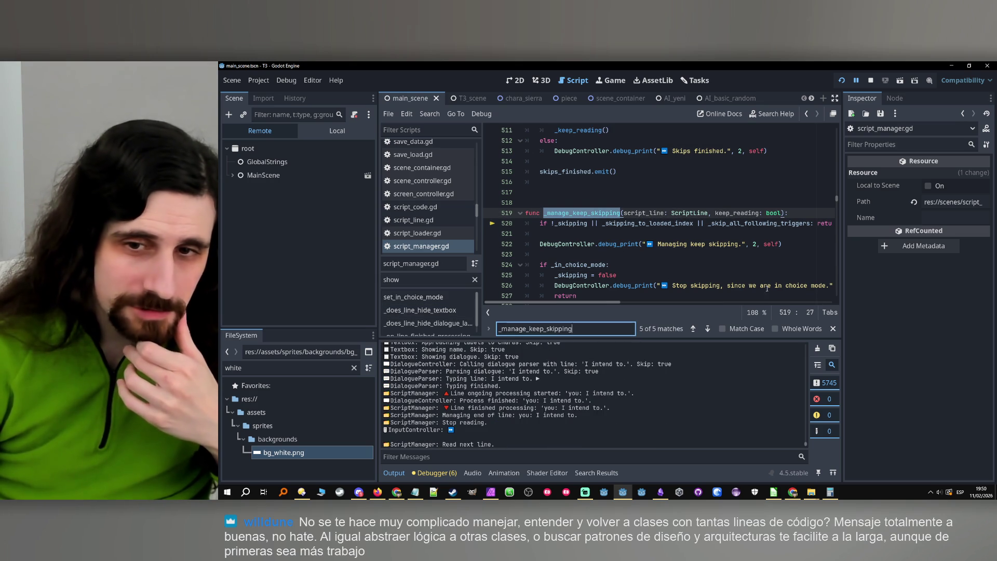
pyautogui.click(694, 328)
pyautogui.click(694, 329)
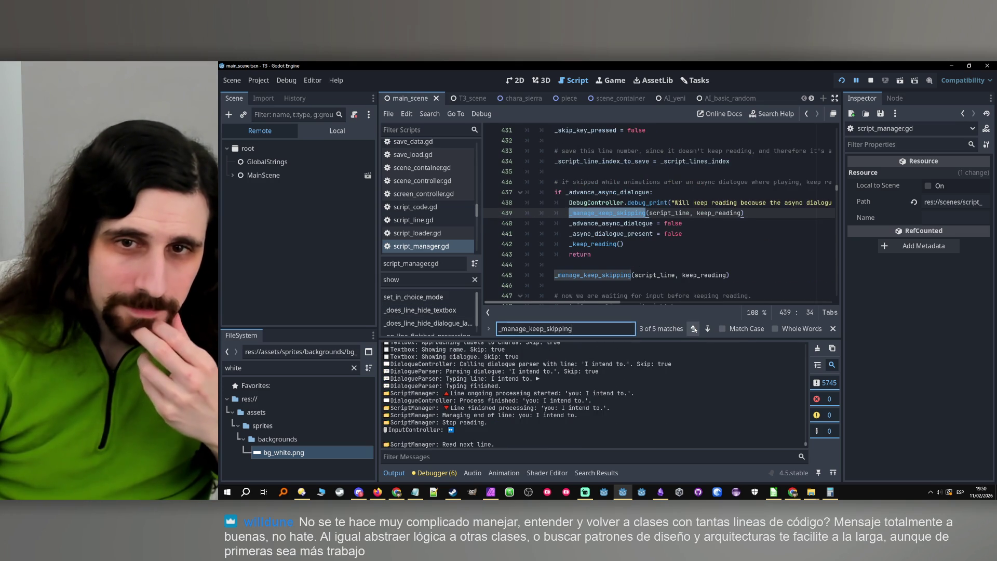
pyautogui.click(694, 328)
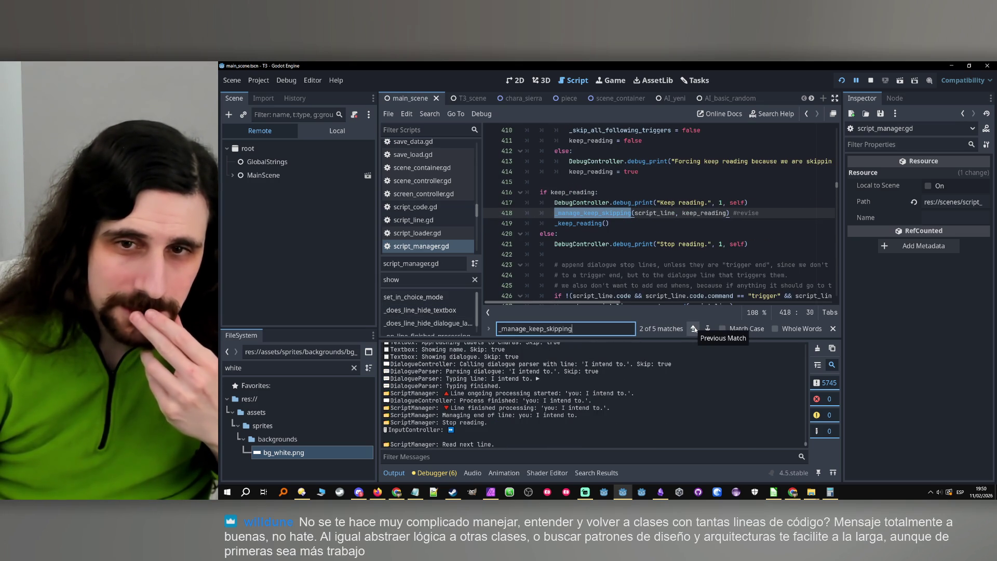
pyautogui.scroll(1, 601, 235)
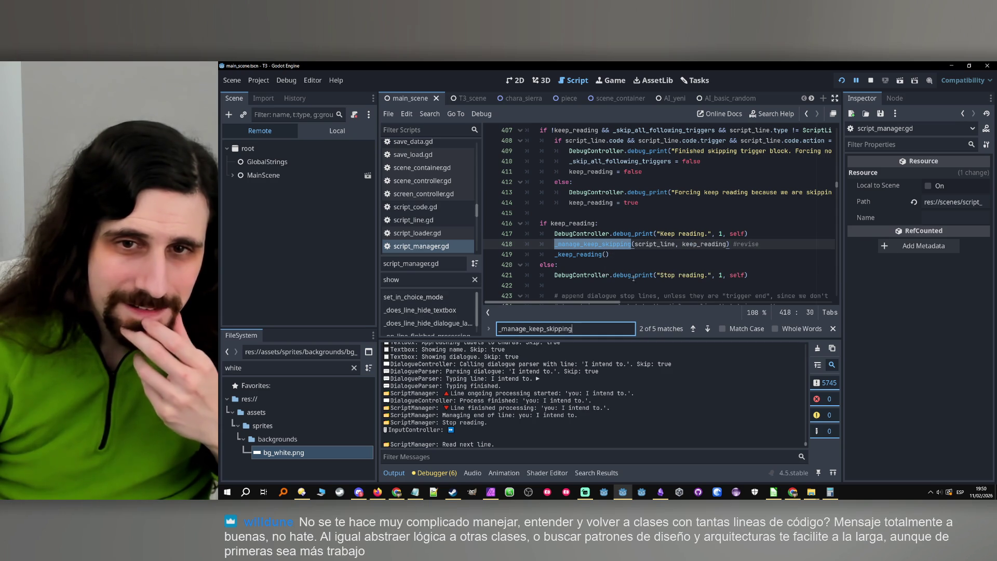
# - Jump from the line 418 call to the _manage_keep_skipping definition at line 519 and stop the game
pyautogui.click(603, 244)
pyautogui.scroll(-1, 604, 247)
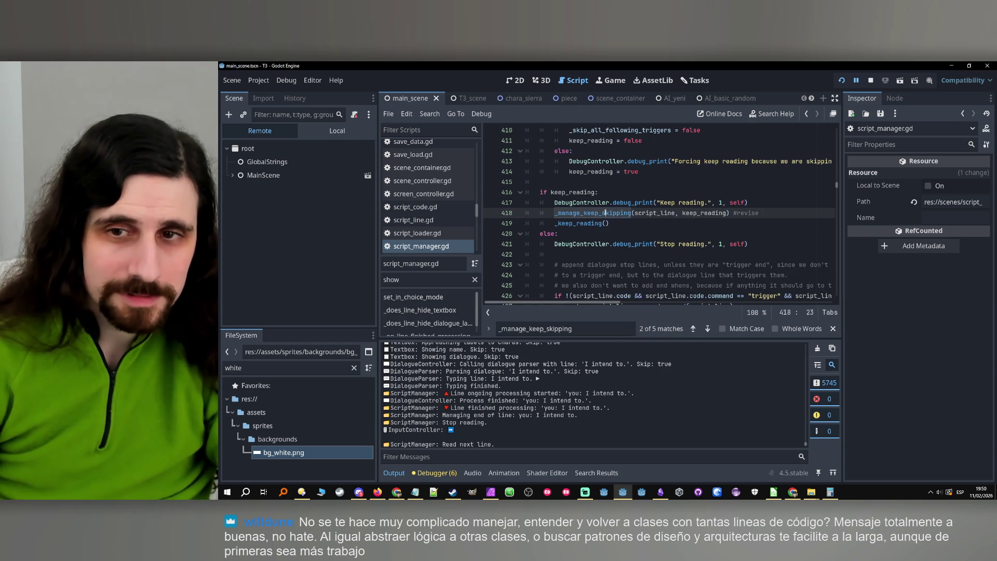
pyautogui.keyDown('ctrl'); pyautogui.click(604, 213); pyautogui.keyUp('ctrl')
pyautogui.scroll(-2, 607, 237)
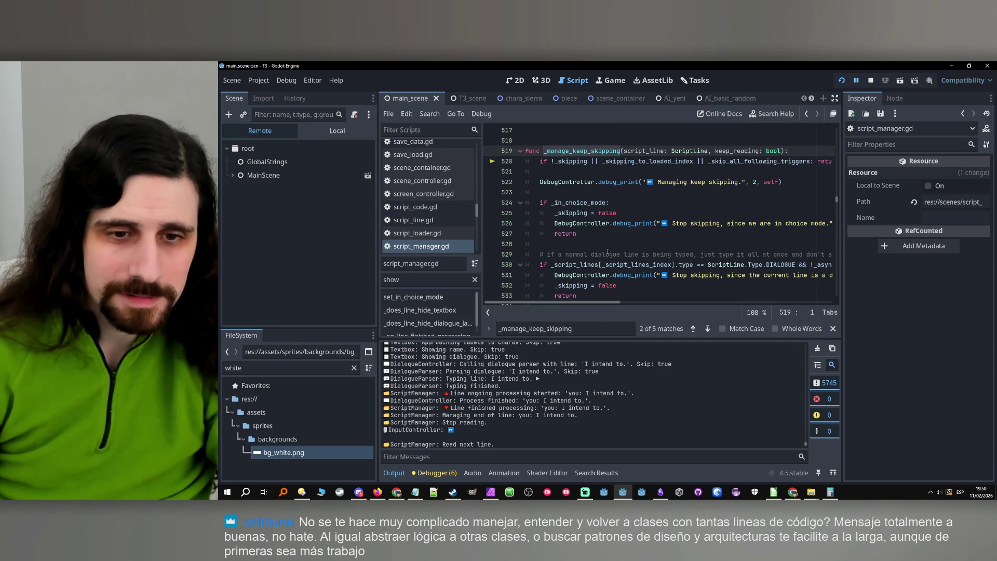
pyautogui.click(871, 82)
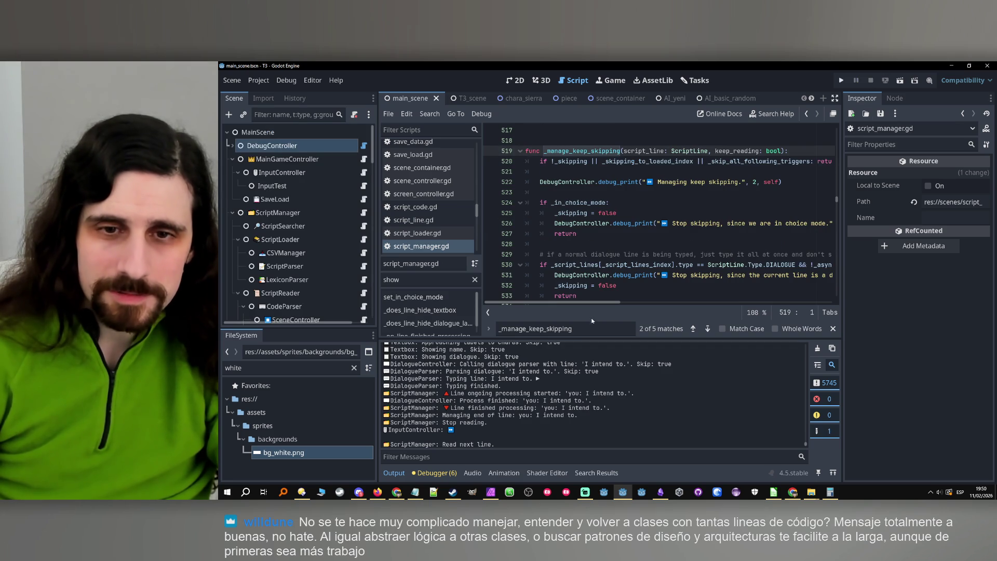
# - Find the 'todel' debug check in script_manager.gd, delete it with its pass line, and save
pyautogui.hotkey('ctrl', 'f')
pyautogui.write('todel')
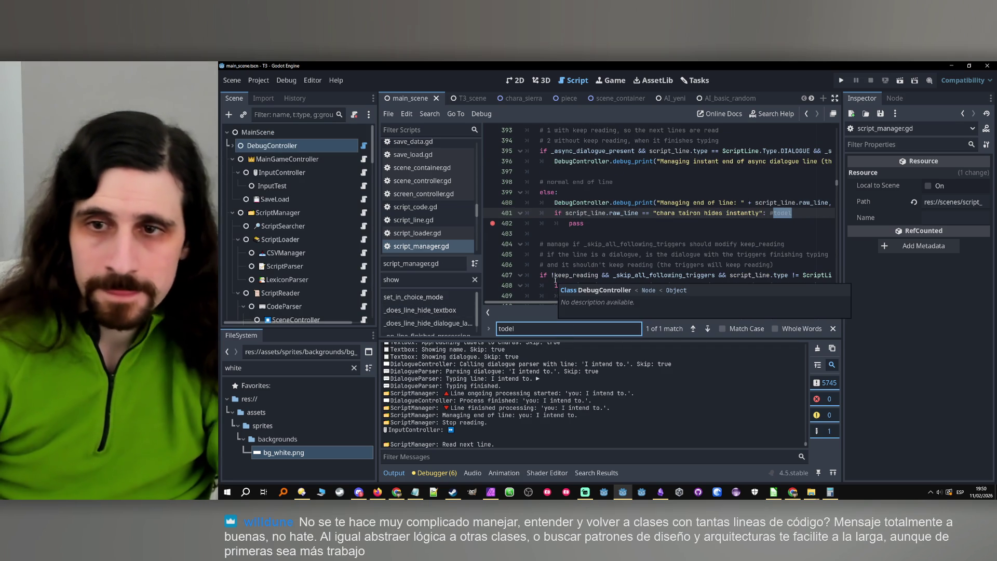
pyautogui.moveTo(743, 214); pyautogui.dragTo(742, 224)
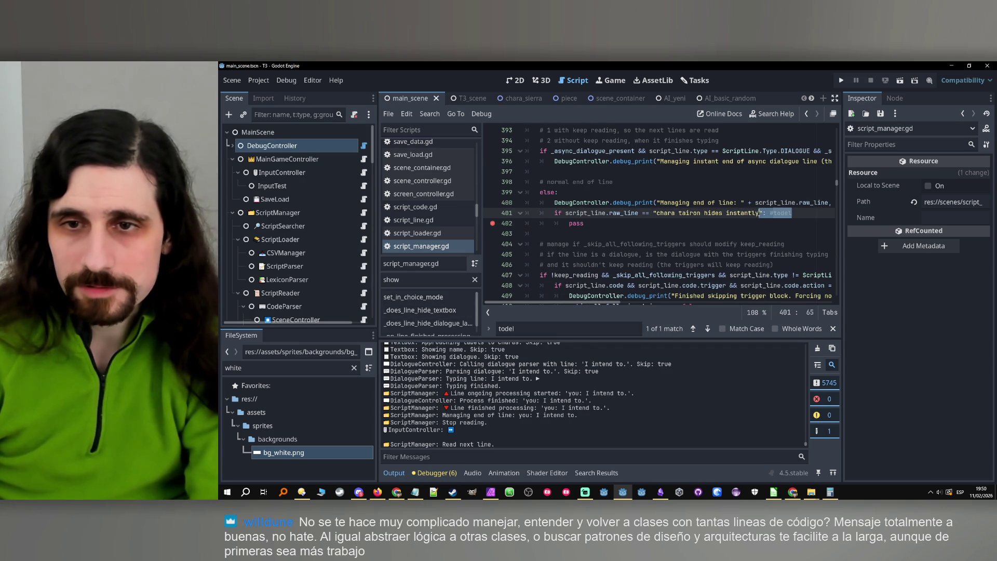
pyautogui.press('BackSpace')
pyautogui.press('BackSpace')
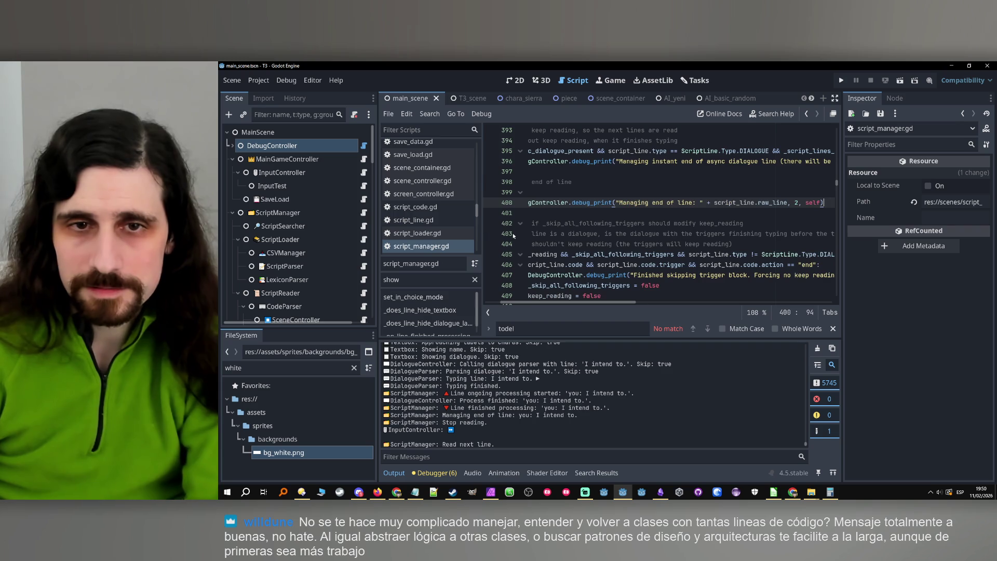
pyautogui.hotkey('ctrl', 's')
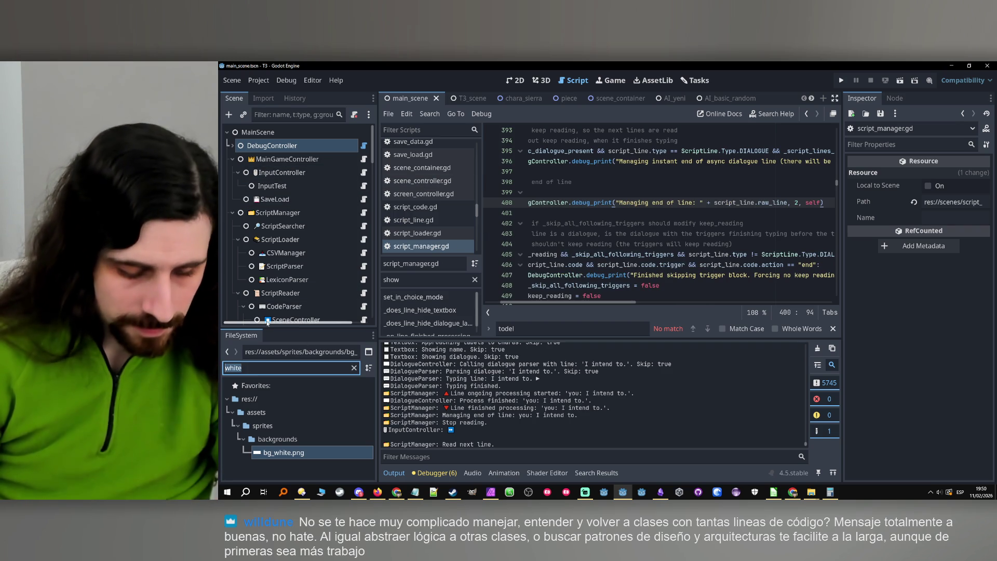
# - Filter files for tairon, compare match_tairon_tourney.tres against its cheat version, and run the project
pyautogui.write('tairon')
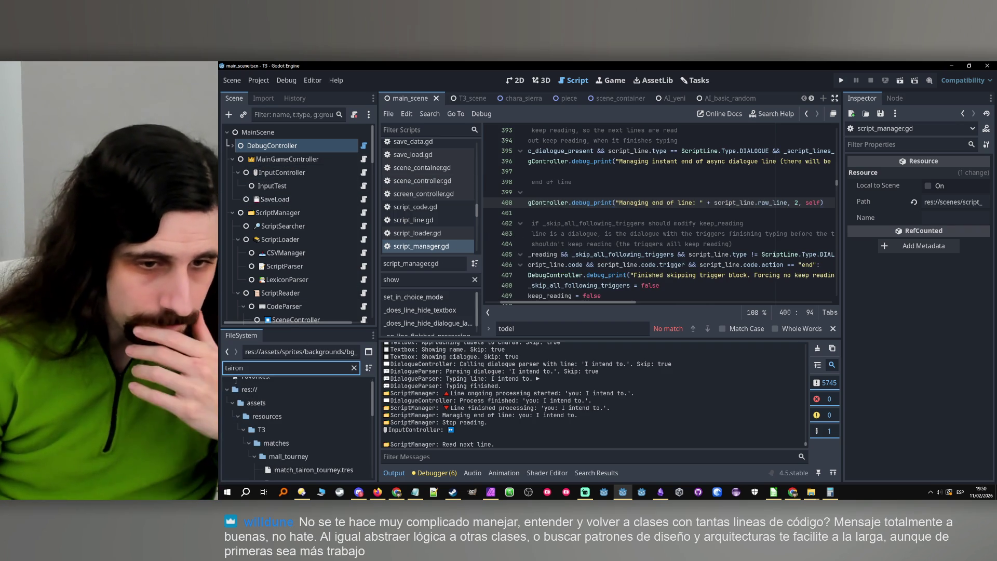
pyautogui.scroll(-3, 298, 431)
pyautogui.click(299, 434)
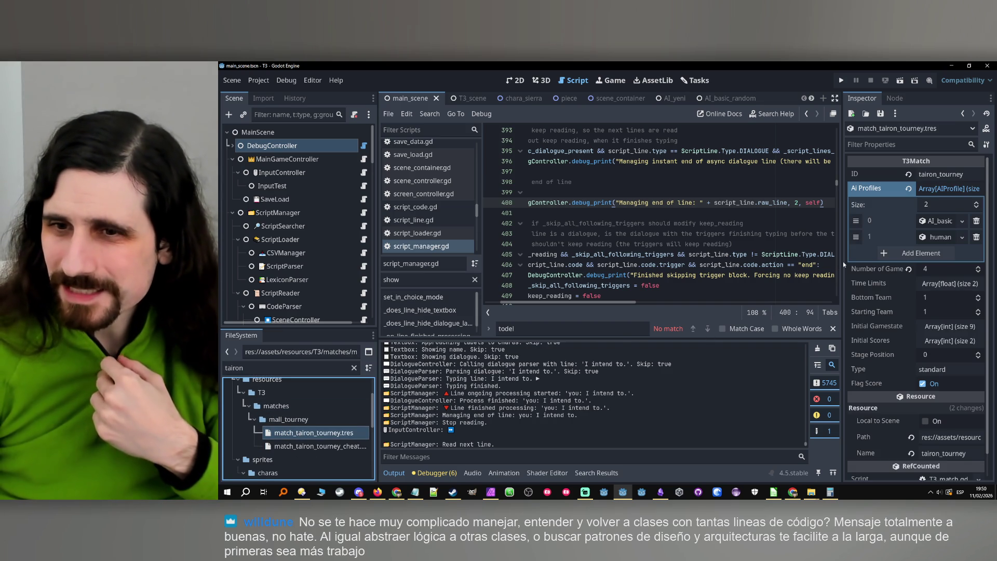
pyautogui.moveTo(843, 266)
pyautogui.mouseDown()
pyautogui.moveTo(771, 278)
pyautogui.moveTo(790, 276)
pyautogui.mouseUp()
pyautogui.click(364, 447)
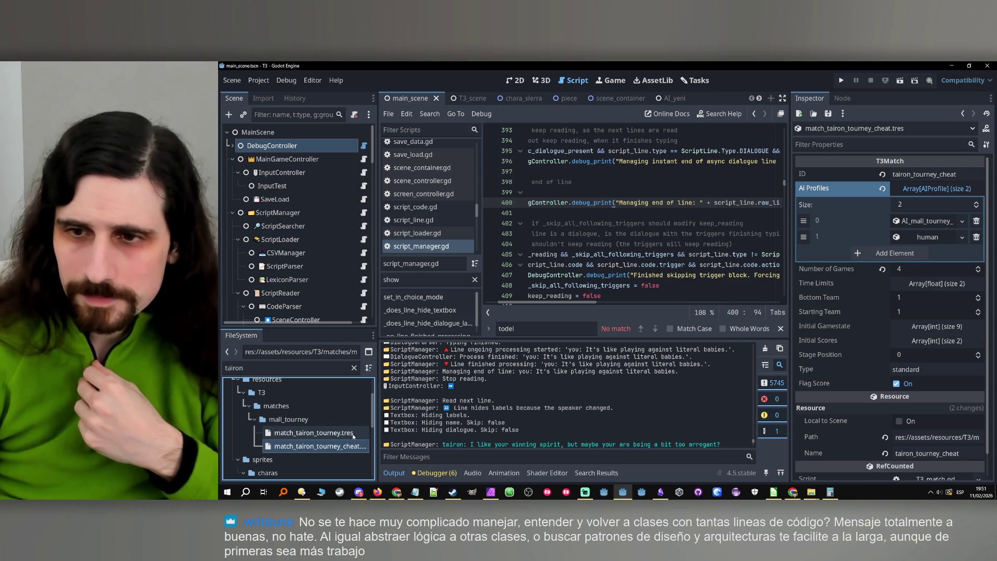
pyautogui.click(353, 435)
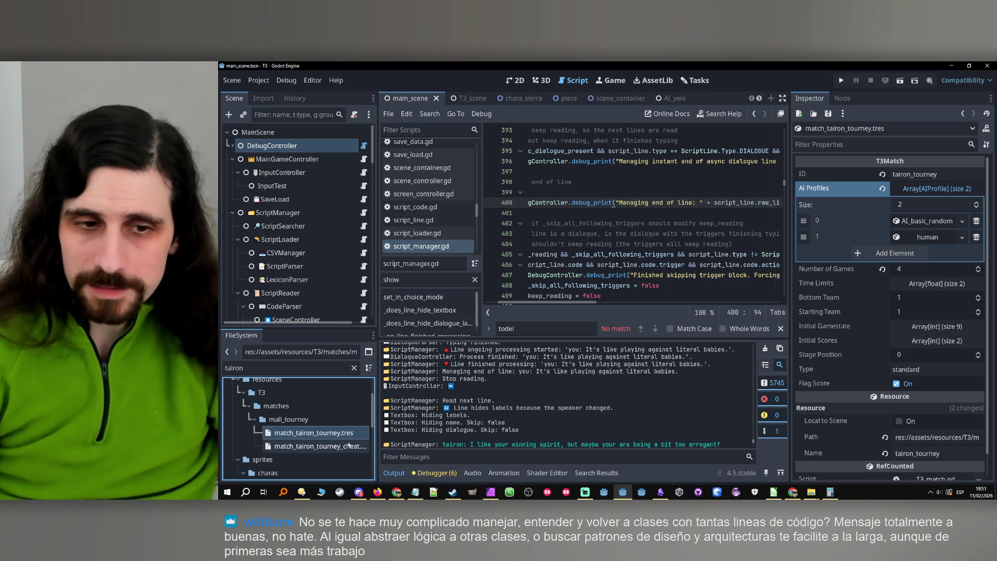
pyautogui.click(347, 446)
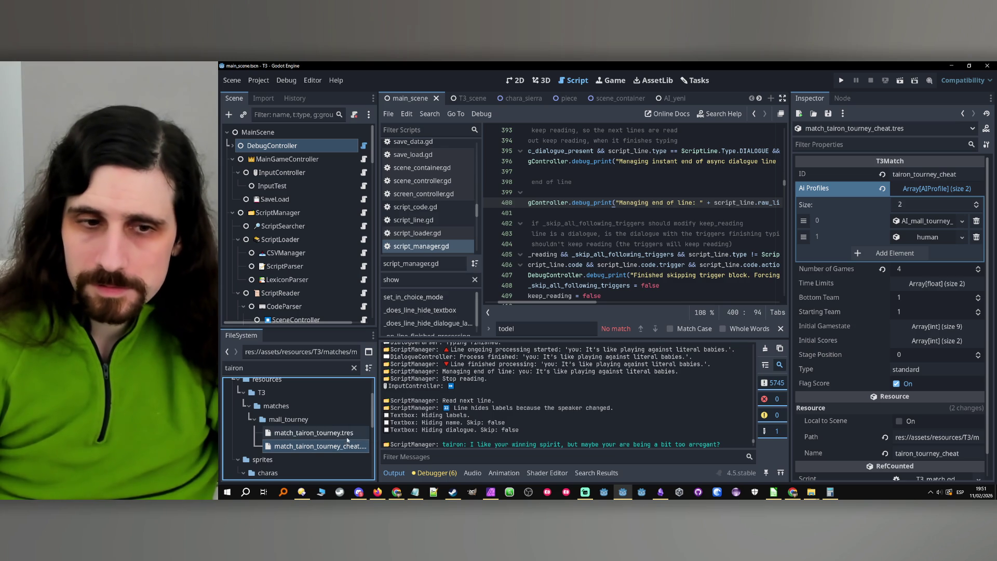
pyautogui.click(348, 439)
pyautogui.click(841, 81)
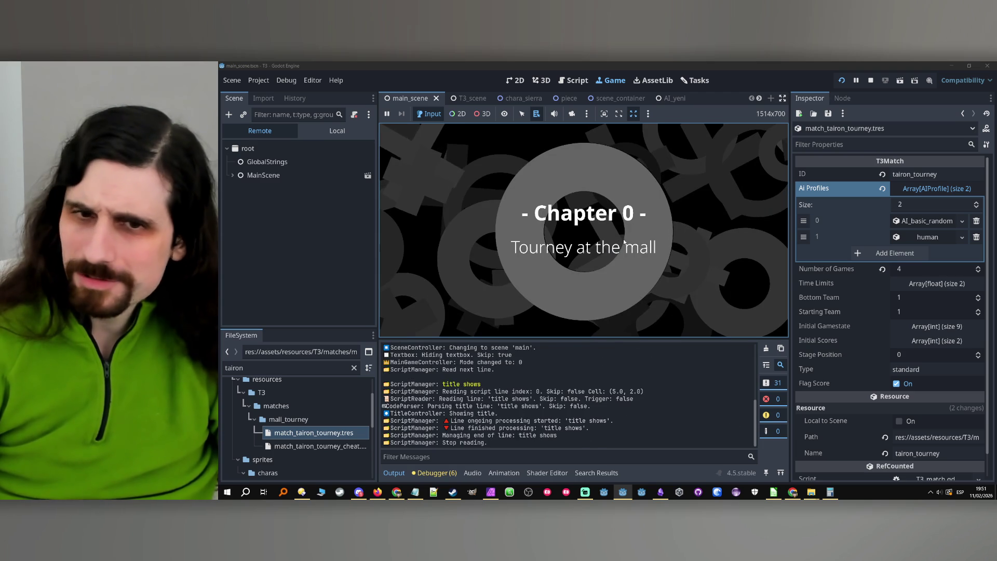
# - Play past the Chapter 0 title, bedroom dialogue and tic-tac-toe game into the tairon match
pyautogui.click(660, 237)
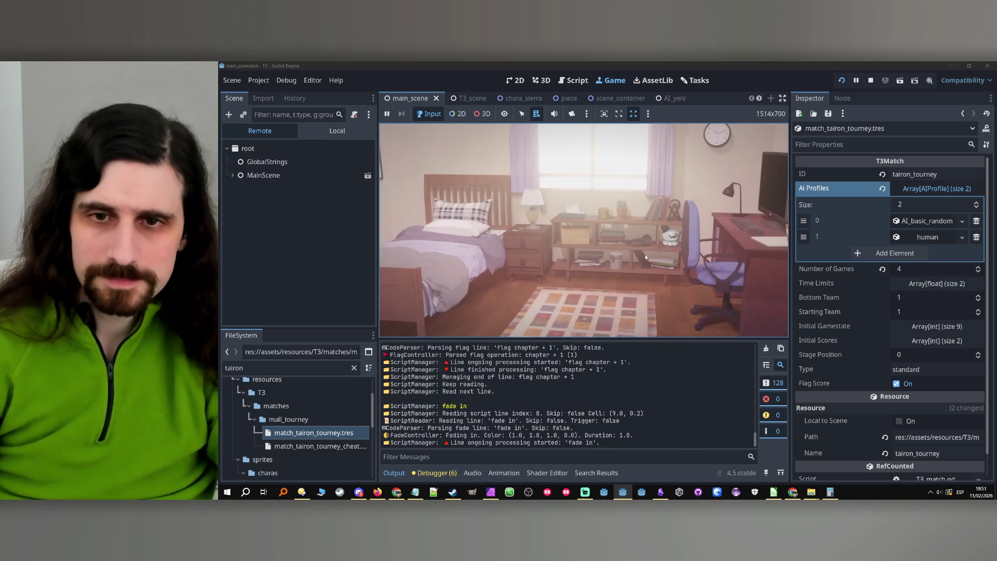
pyautogui.press('Return')
pyautogui.press('Return')
pyautogui.press('Return')
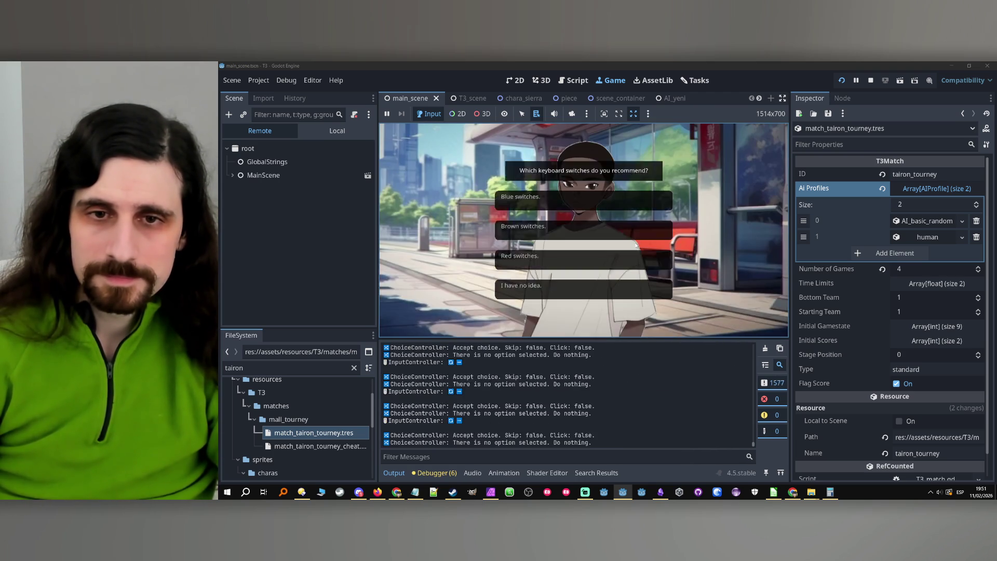
pyautogui.press('Return')
pyautogui.press('Return')
pyautogui.press('Return')
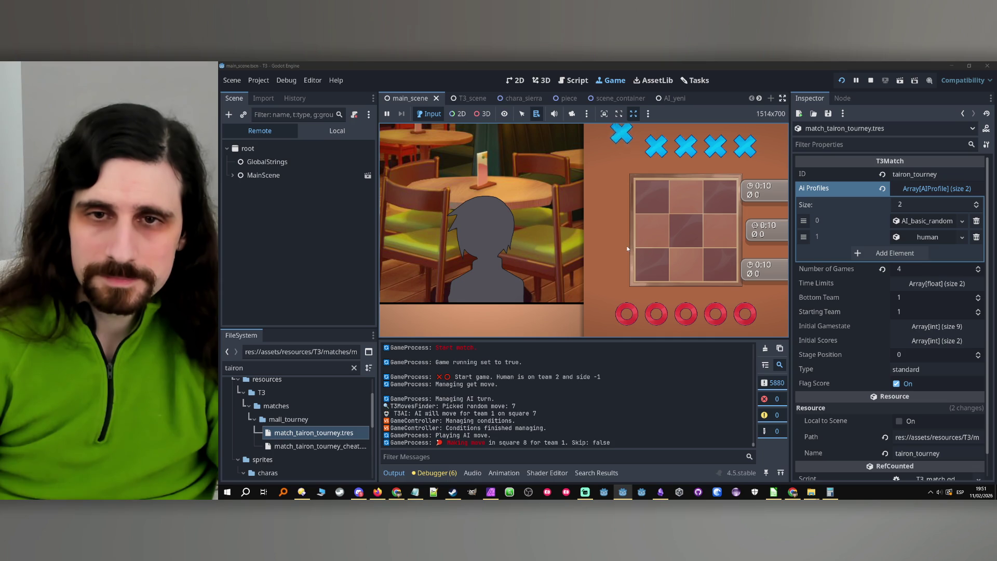
pyautogui.press('Return')
pyautogui.press('Return')
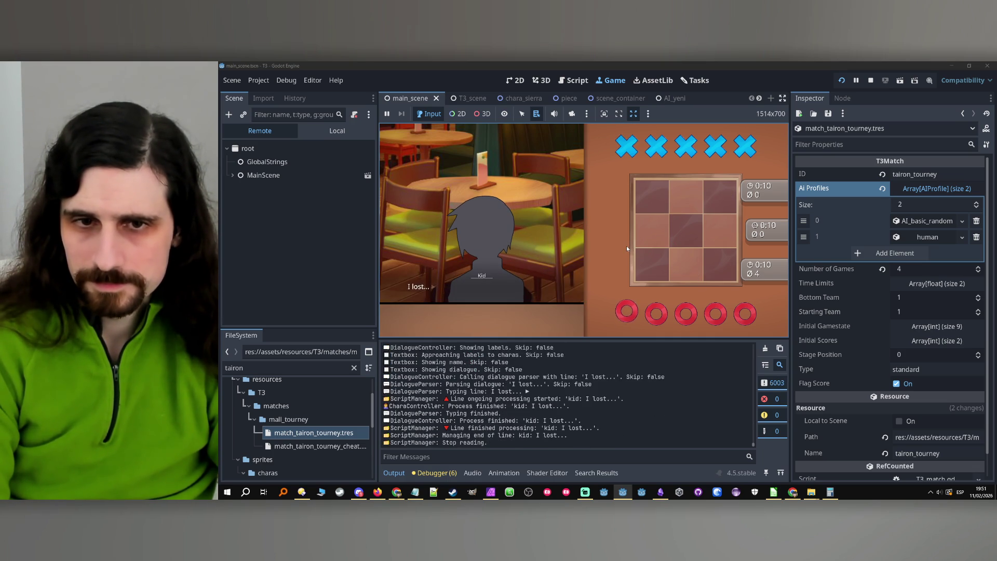
pyautogui.press('Return')
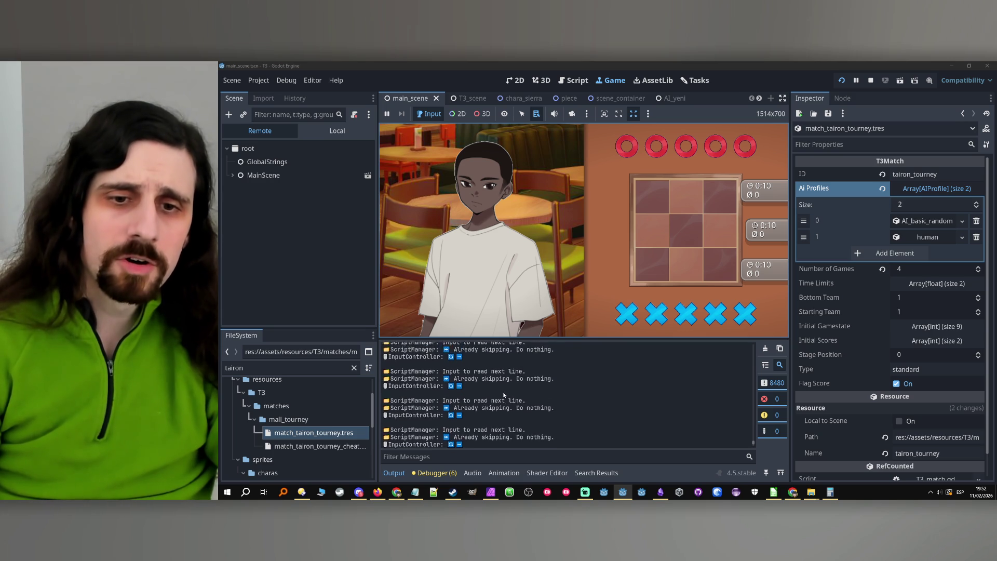
pyautogui.click(753, 441)
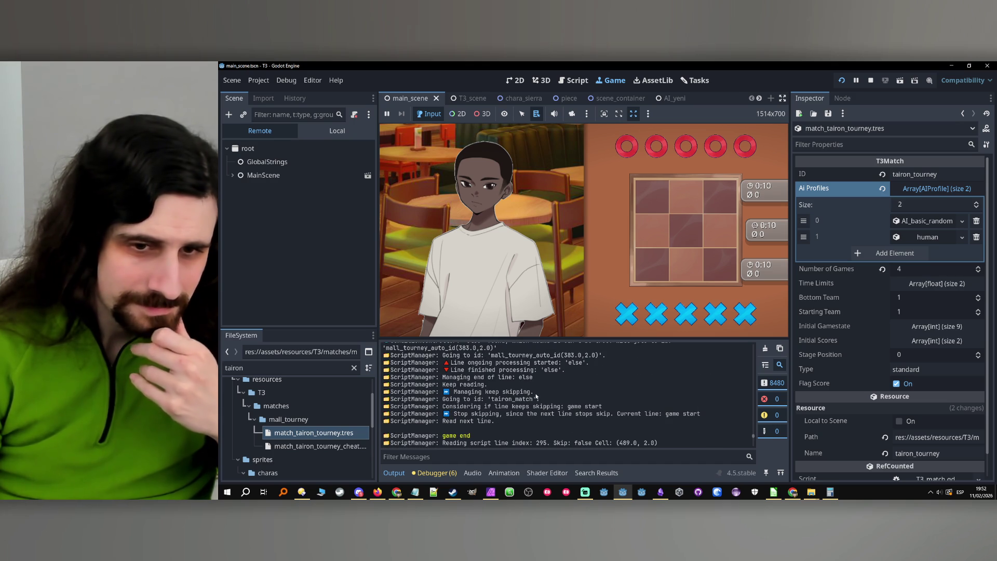
# - Select the 'Considering if line keeps skipping' and 'Going to id' log messages, then stop the game
pyautogui.click(471, 405)
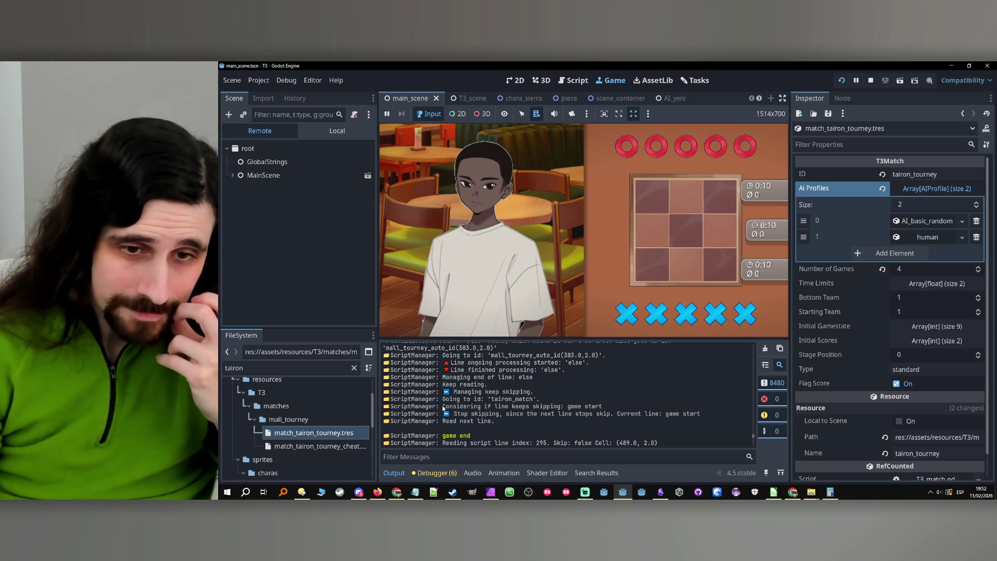
pyautogui.moveTo(444, 406); pyautogui.dragTo(564, 407)
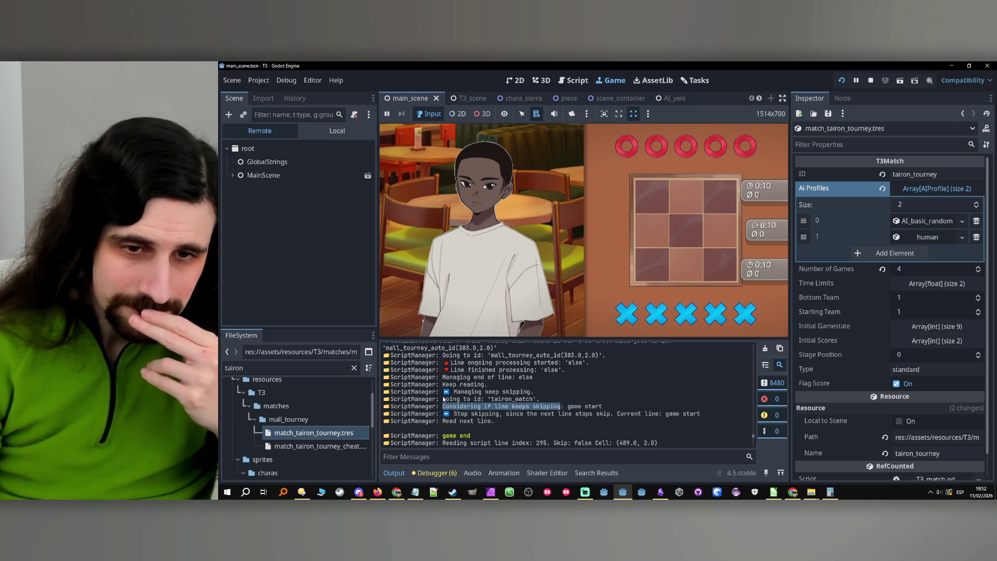
pyautogui.moveTo(444, 399); pyautogui.dragTo(489, 400)
pyautogui.hotkey('ctrl', 'c')
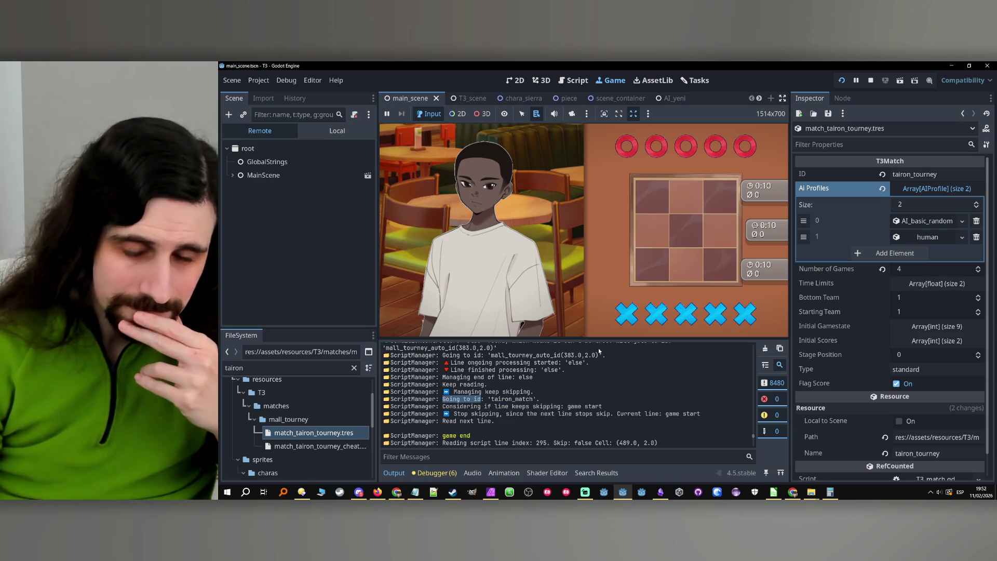
pyautogui.click(871, 81)
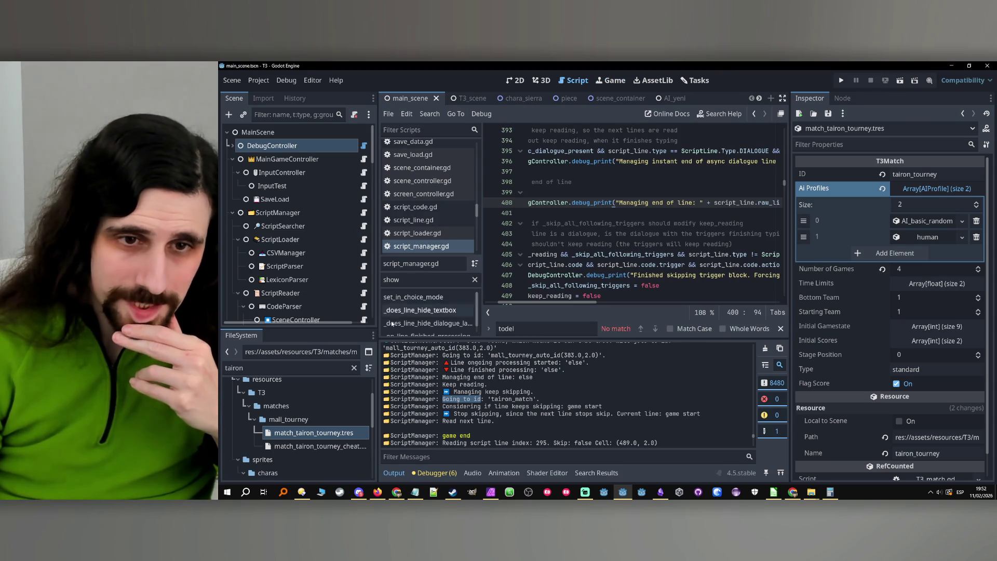
# - Find the 'Going to id' print in goto_id and run the project
pyautogui.doubleClick(498, 329)
pyautogui.hotkey('ctrl', 'v')
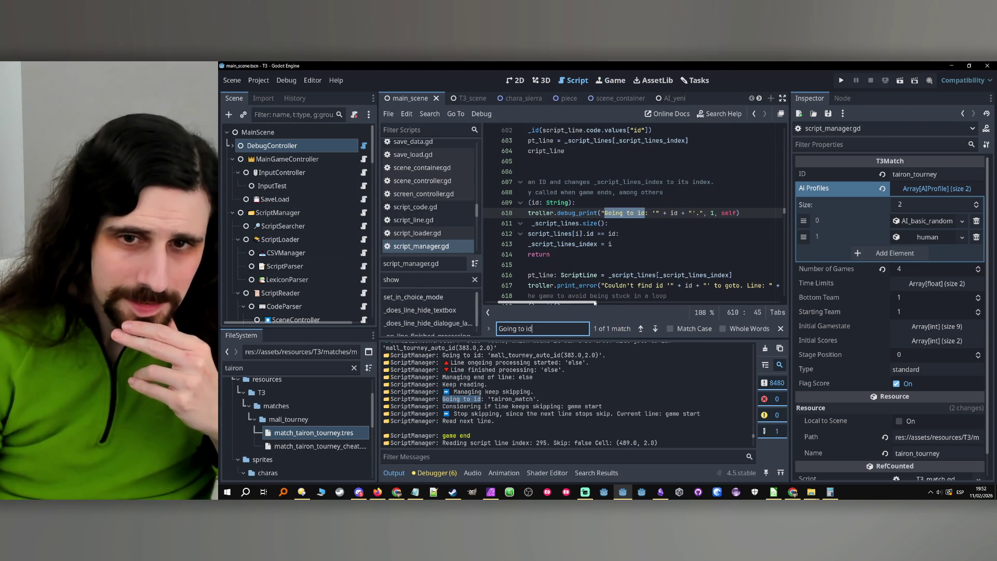
pyautogui.hscroll(-2, 506, 286)
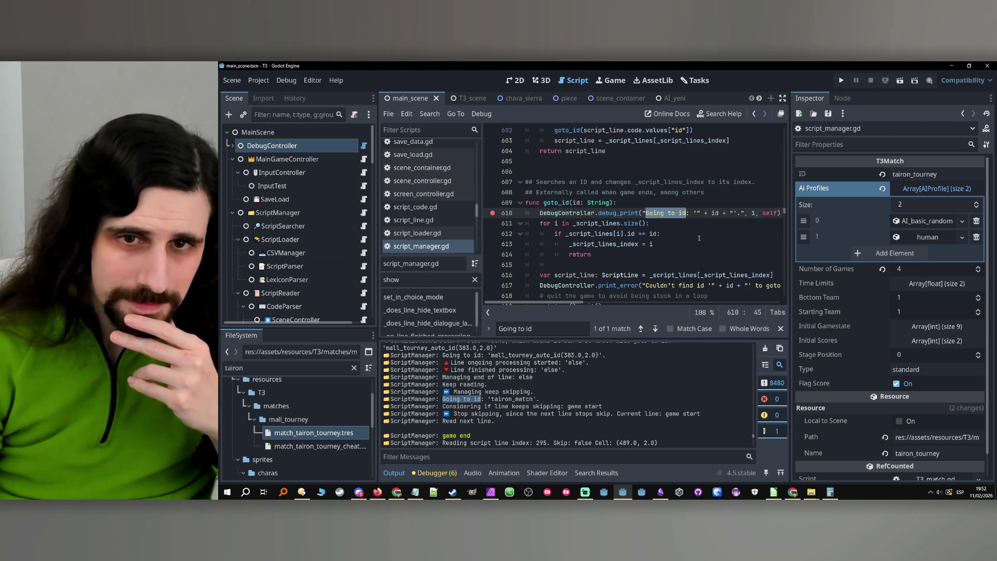
pyautogui.click(841, 80)
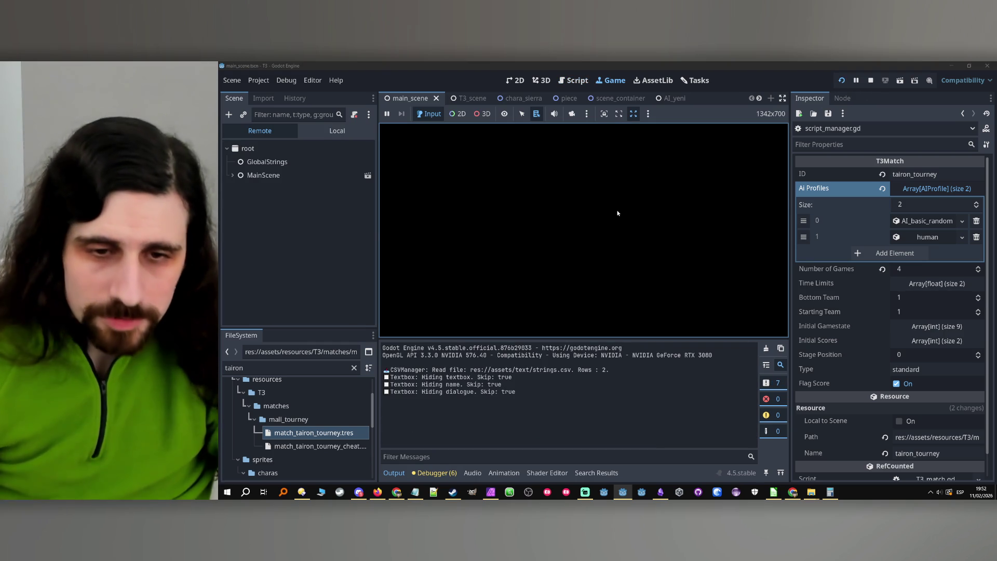
# - Advance the game to the line 610 breakpoint and continue past it four times
pyautogui.click(617, 229)
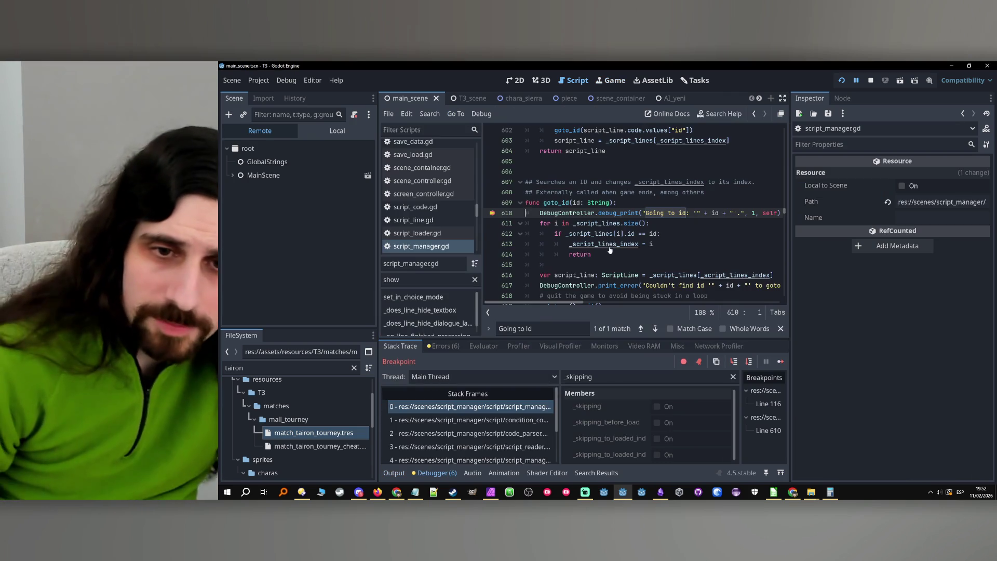
pyautogui.click(781, 361)
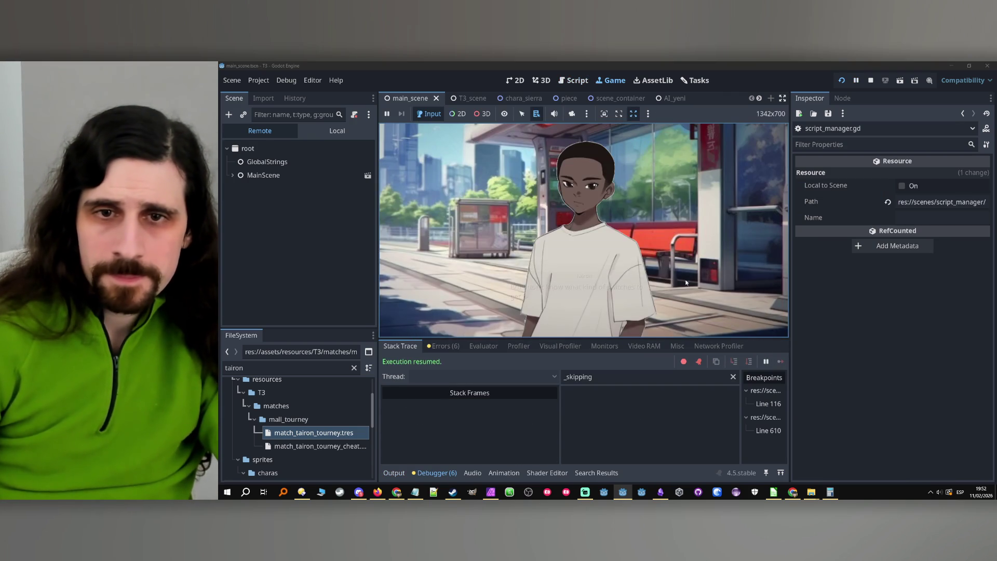
pyautogui.click(781, 362)
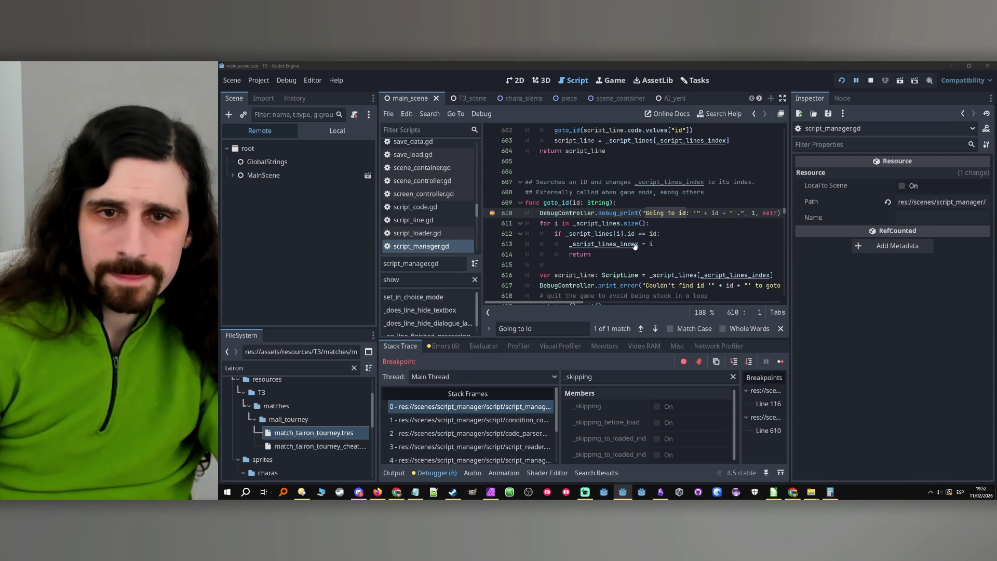
pyautogui.click(781, 362)
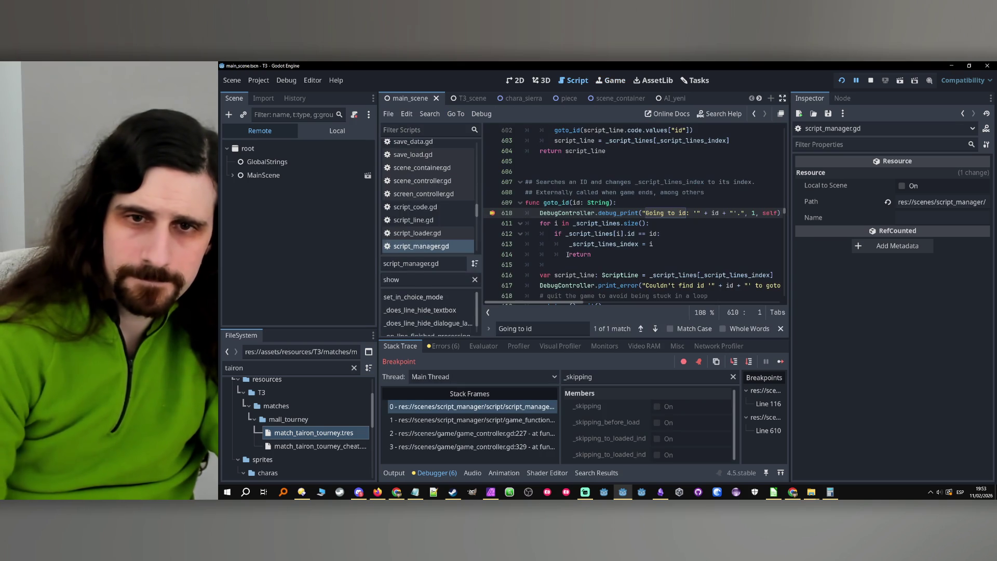
pyautogui.click(780, 361)
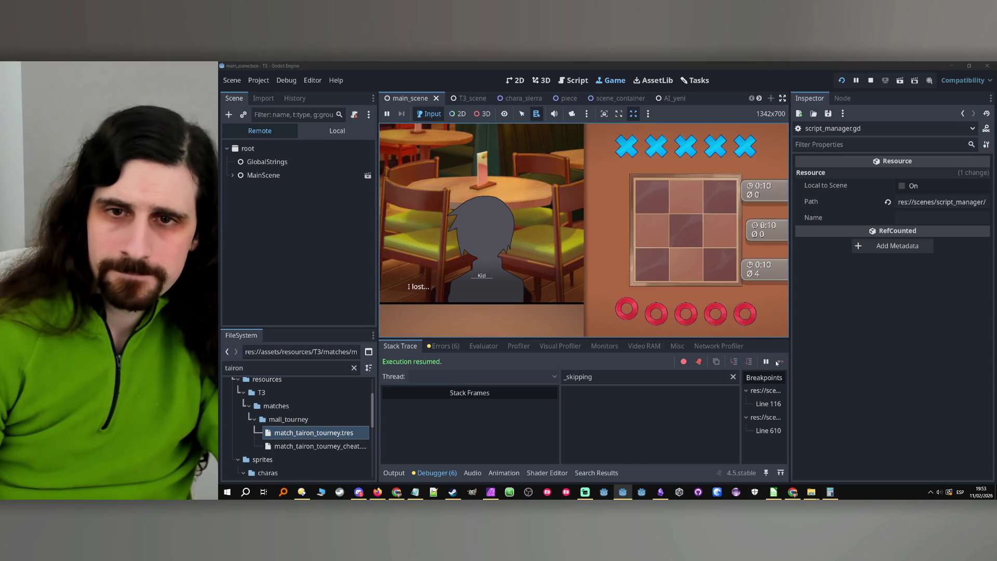
# - Advance the 'I lost...' dialogue and continue until the line 610 breakpoint hits with _skipping true
pyautogui.click(547, 267)
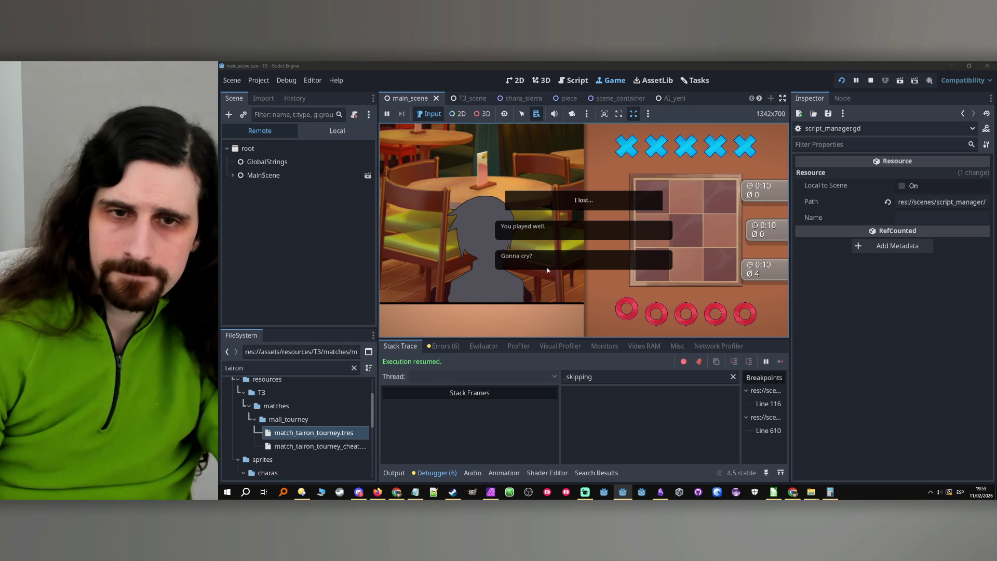
pyautogui.click(781, 362)
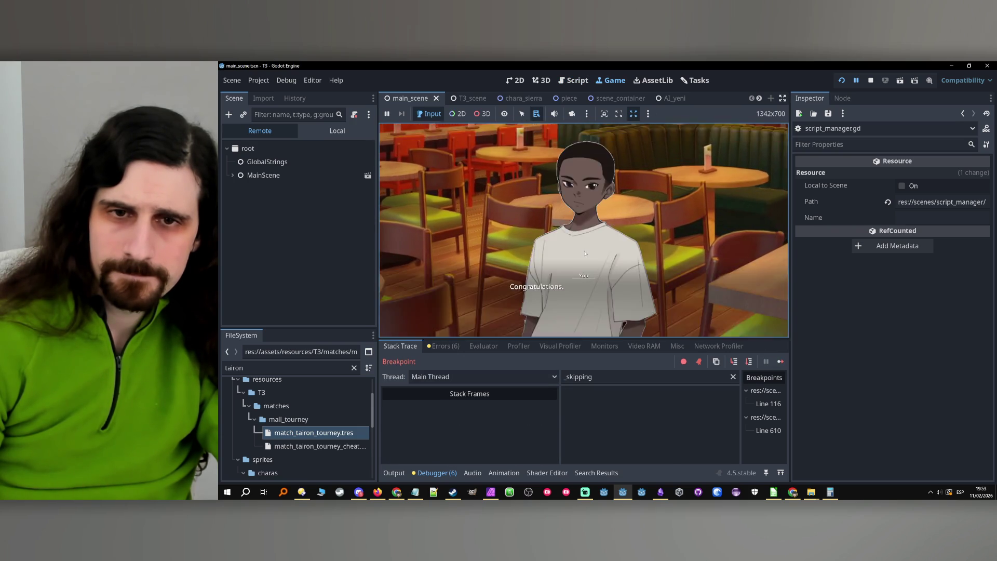
pyautogui.click(781, 361)
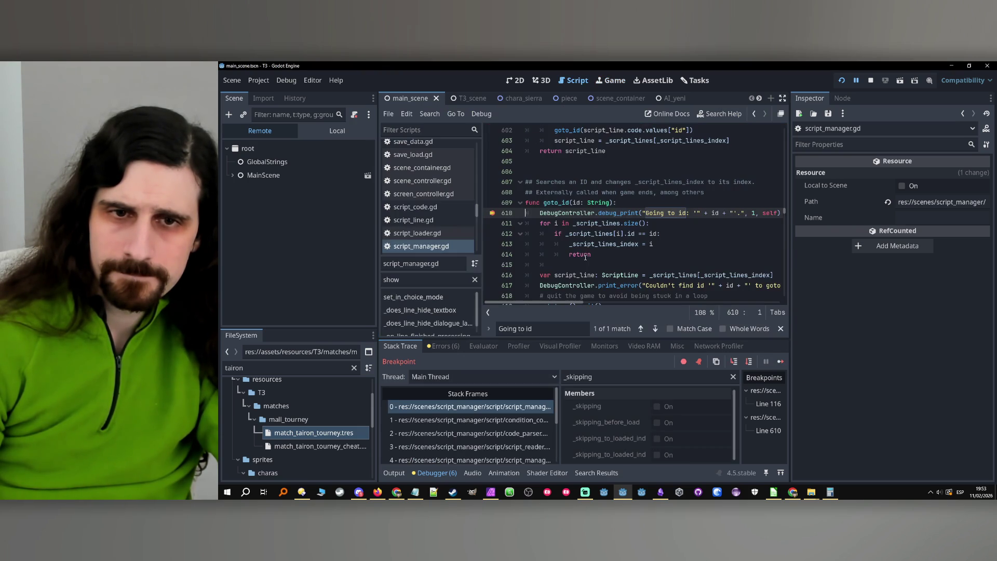
pyautogui.click(781, 361)
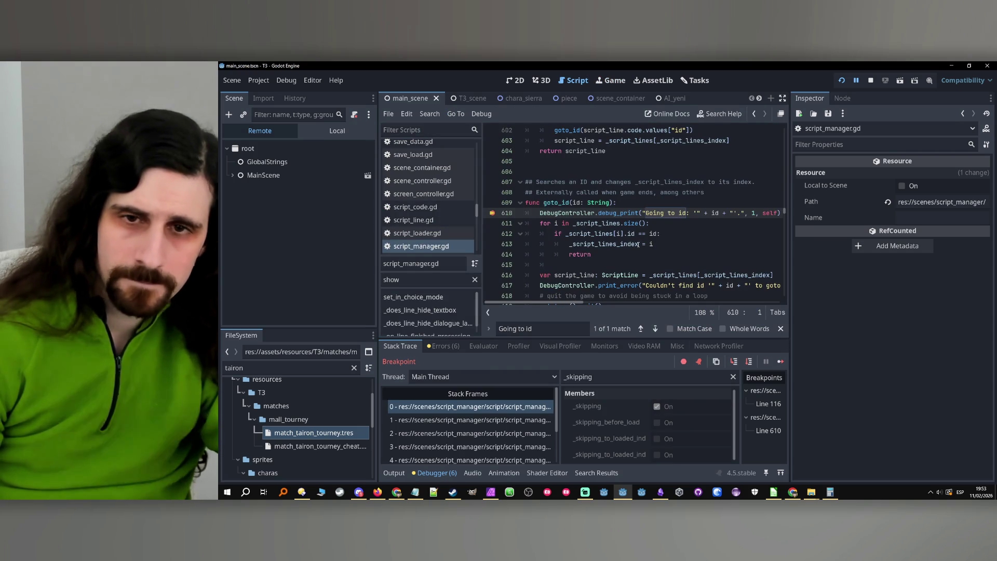
# - Step over line 610 and through goto_id's id search loop, iteration by iteration
pyautogui.click(749, 362)
pyautogui.click(749, 362)
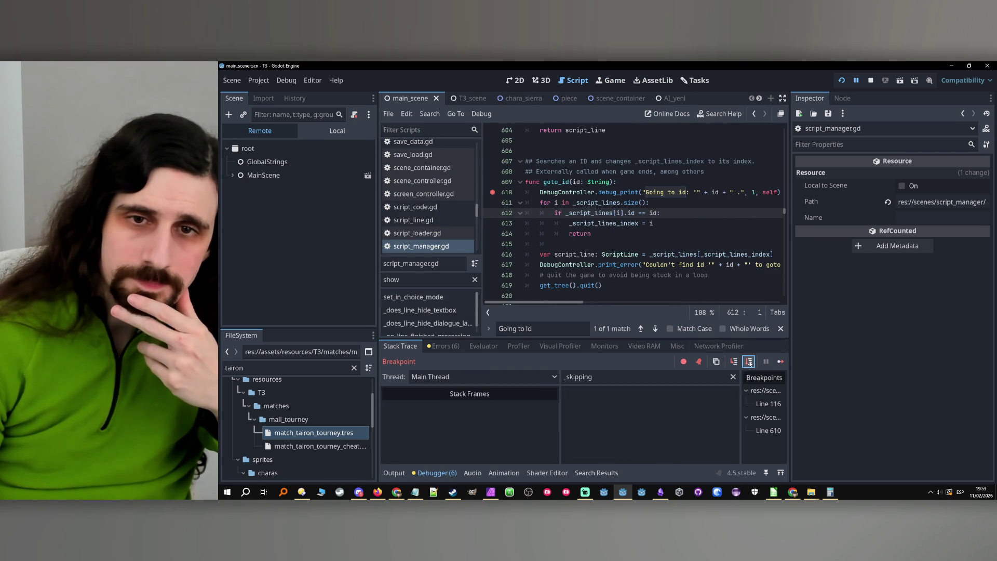
pyautogui.click(750, 363)
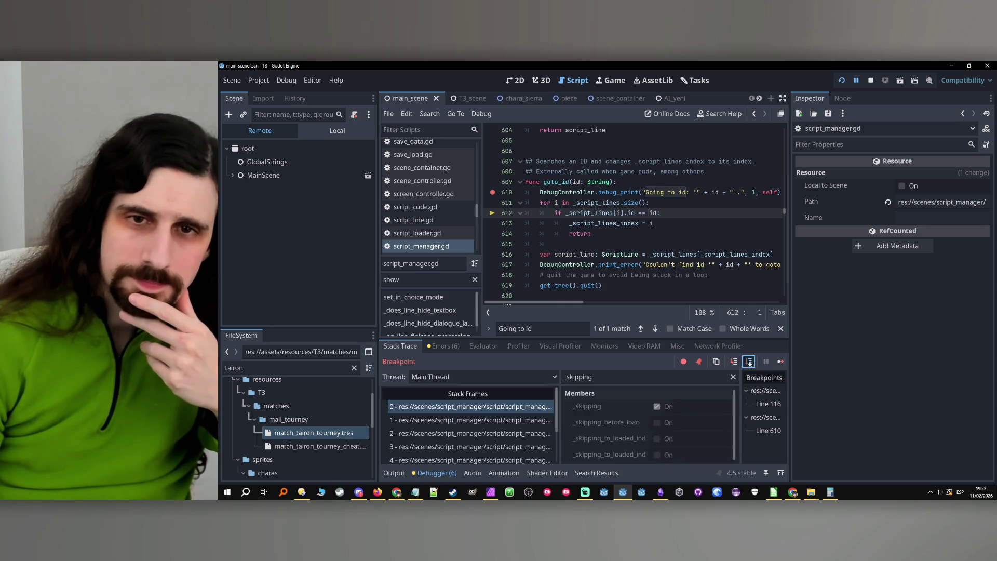
pyautogui.click(750, 363)
pyautogui.click(750, 363)
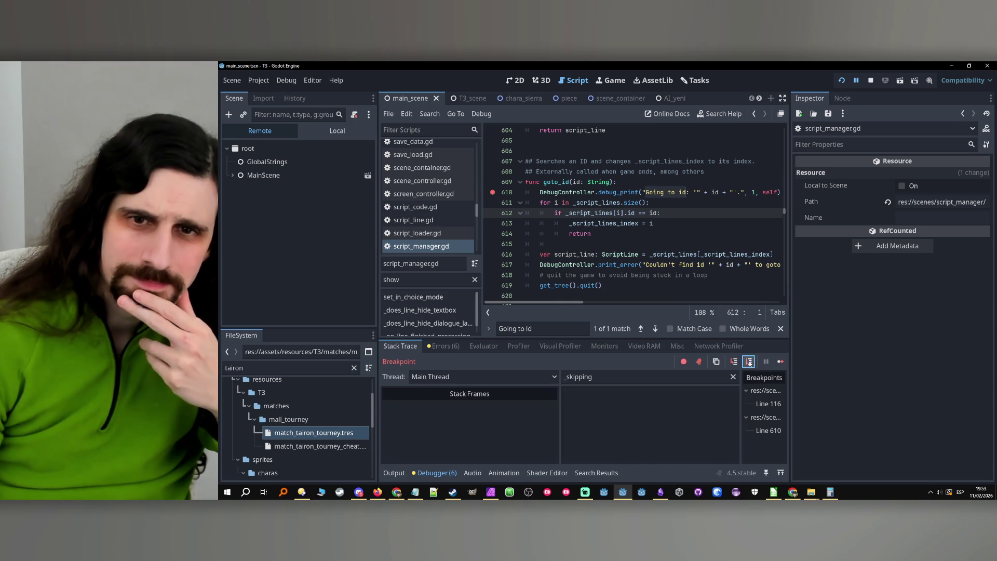
pyautogui.click(750, 363)
pyautogui.click(750, 363)
pyautogui.click(750, 363)
pyautogui.click(750, 363)
pyautogui.click(750, 363)
pyautogui.click(750, 363)
pyautogui.click(750, 364)
pyautogui.click(750, 363)
pyautogui.click(750, 363)
pyautogui.click(750, 363)
pyautogui.click(750, 363)
pyautogui.click(750, 363)
pyautogui.click(750, 363)
pyautogui.click(749, 363)
pyautogui.click(749, 364)
pyautogui.click(750, 363)
pyautogui.click(750, 363)
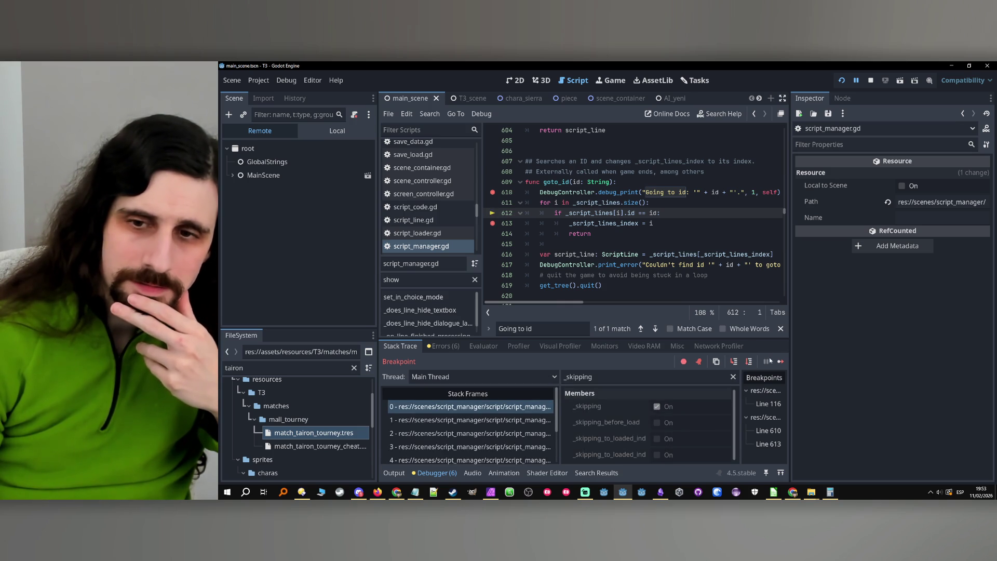
# - Reach the matching id via a temporary line 616 breakpoint, step out to line 604, and move the breakpoint to 602
pyautogui.click(492, 254)
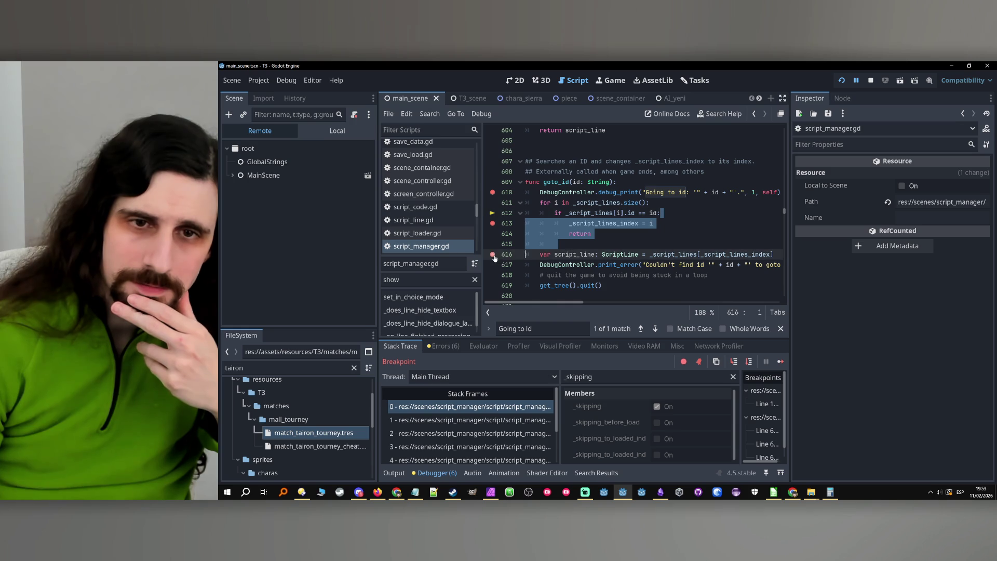
pyautogui.click(781, 362)
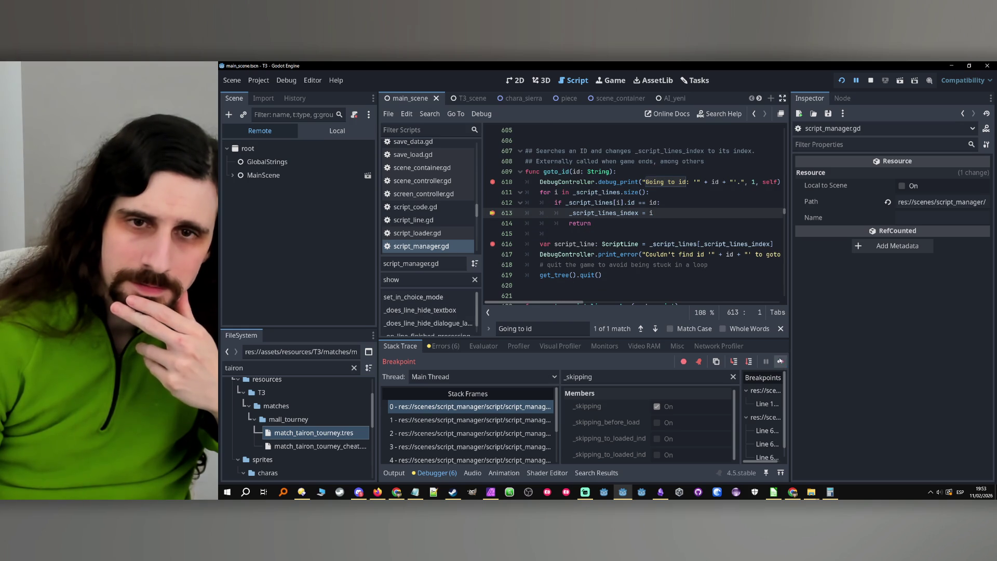
pyautogui.click(494, 244)
pyautogui.click(749, 362)
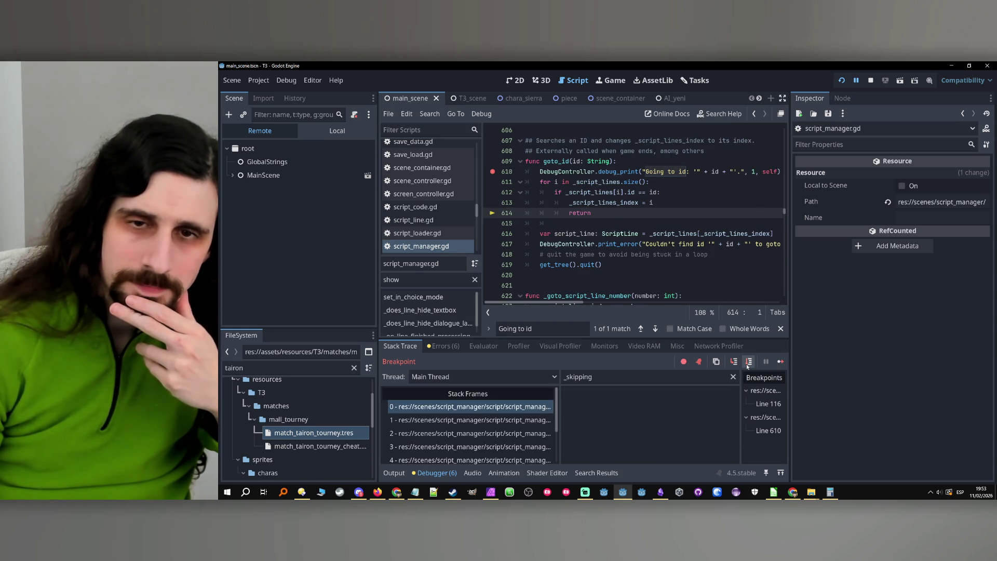
pyautogui.click(749, 362)
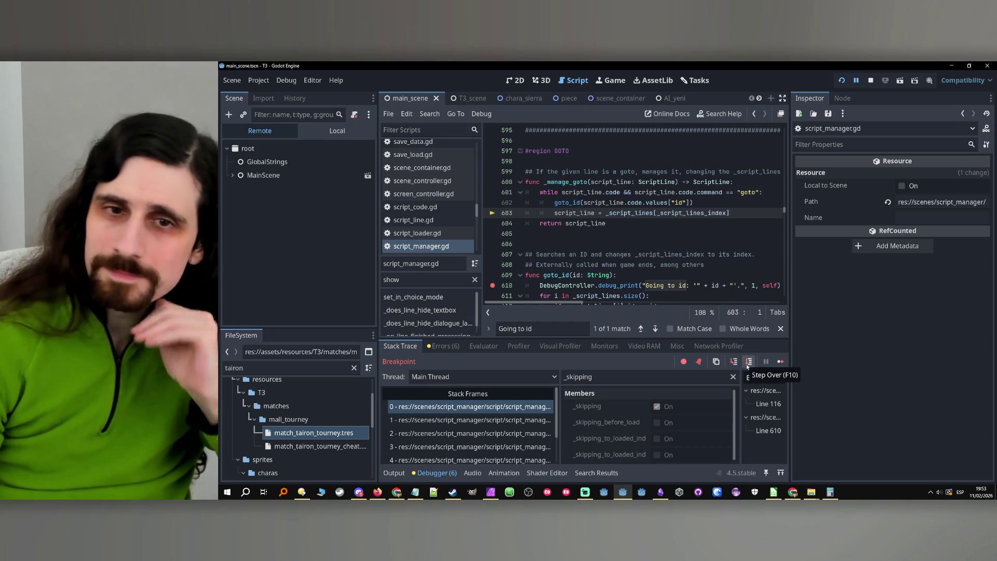
pyautogui.click(748, 366)
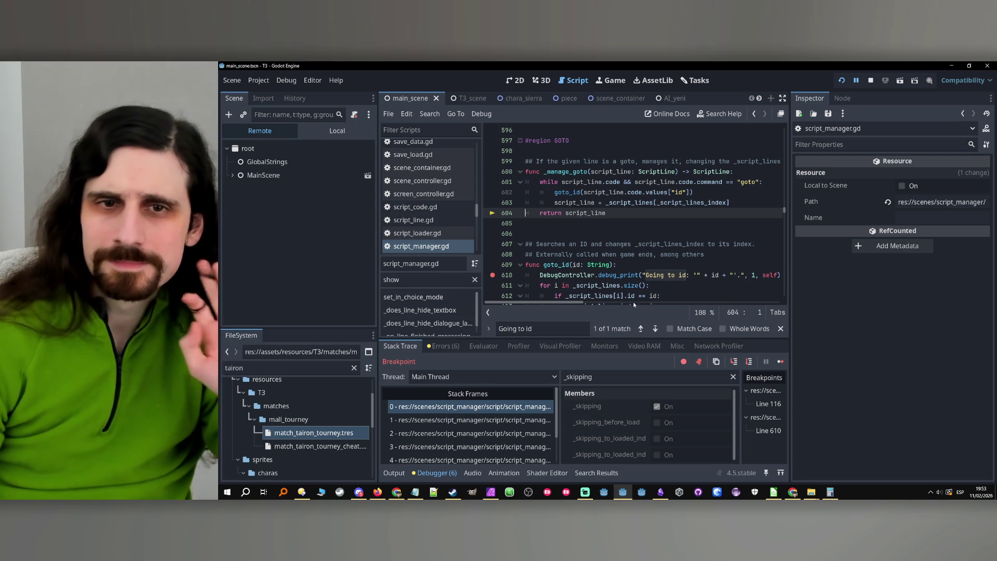
pyautogui.moveTo(492, 192); pyautogui.dragTo(498, 308)
pyautogui.click(493, 275)
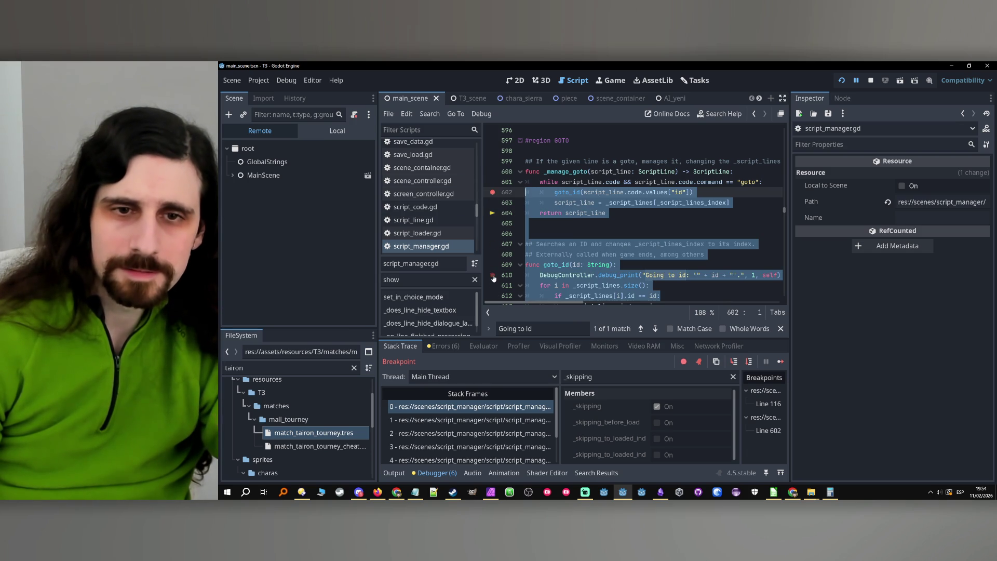
# - Step into _does_line_keep_skipping, check the line 551 caller frame, step past line 703, and stop the game
pyautogui.click(749, 362)
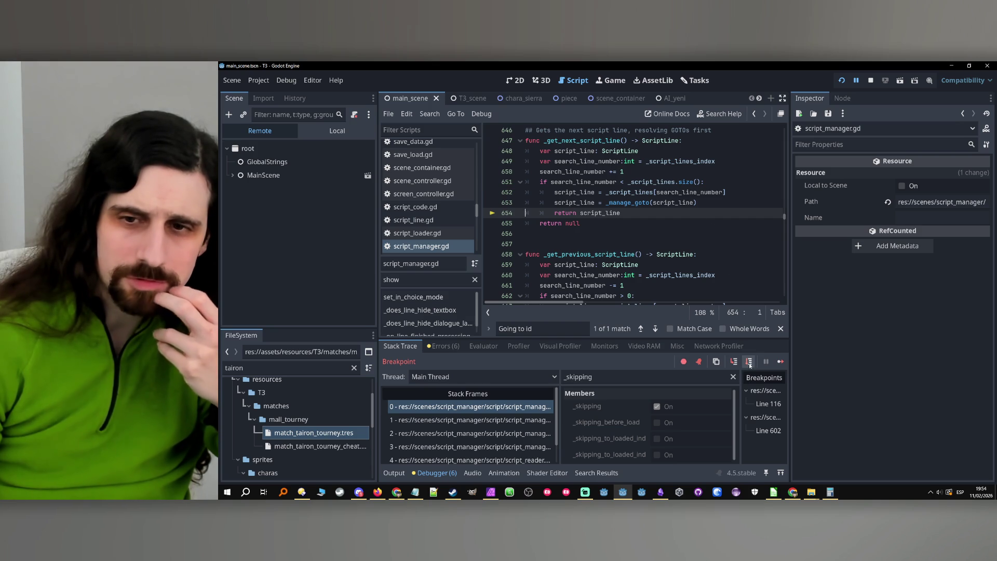
pyautogui.click(750, 363)
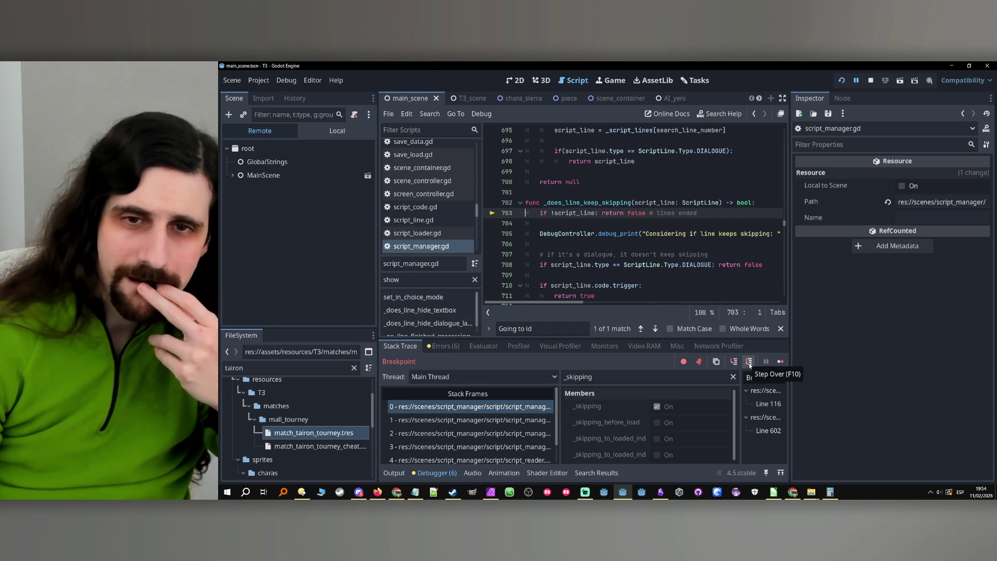
pyautogui.click(525, 420)
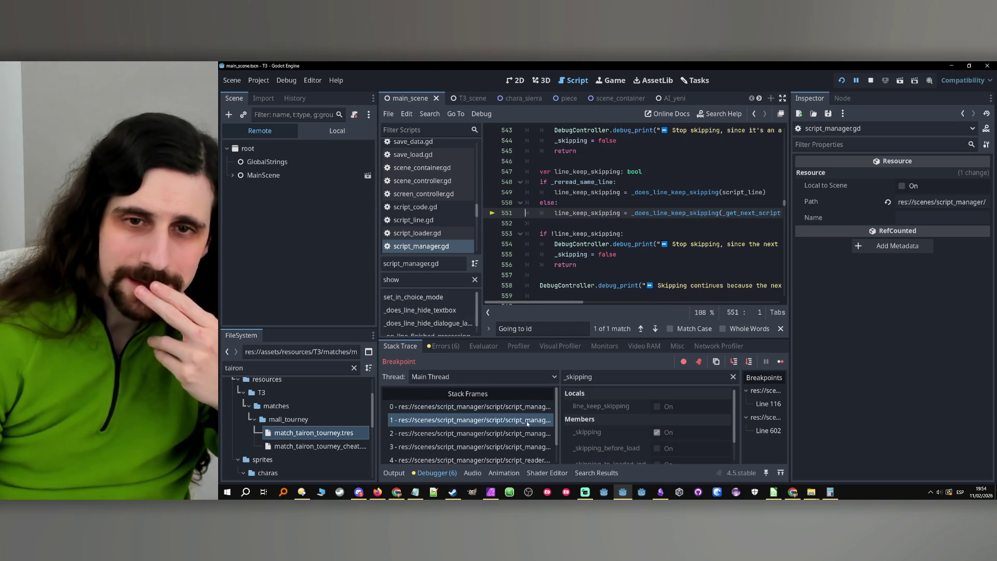
pyautogui.click(525, 408)
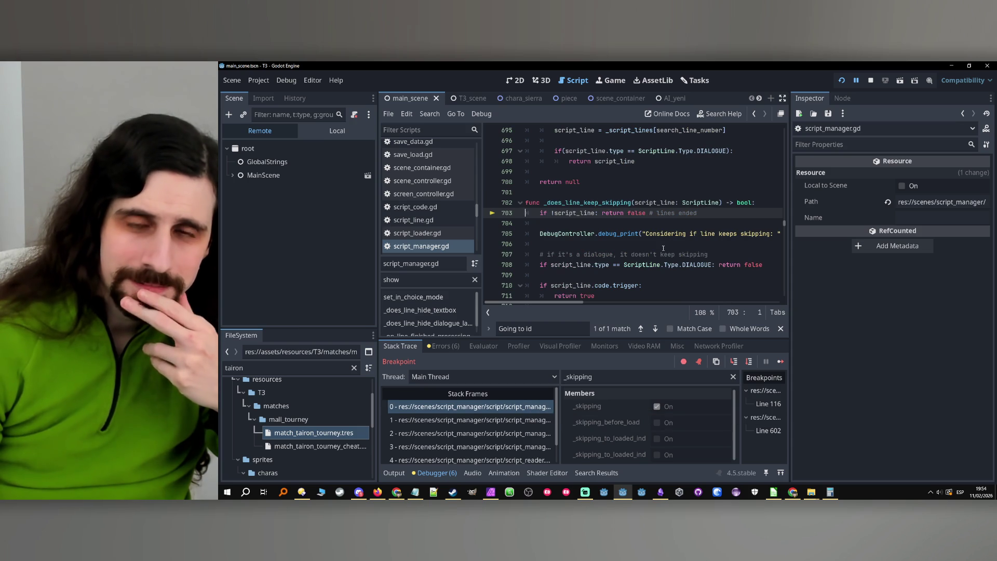
pyautogui.doubleClick(587, 202)
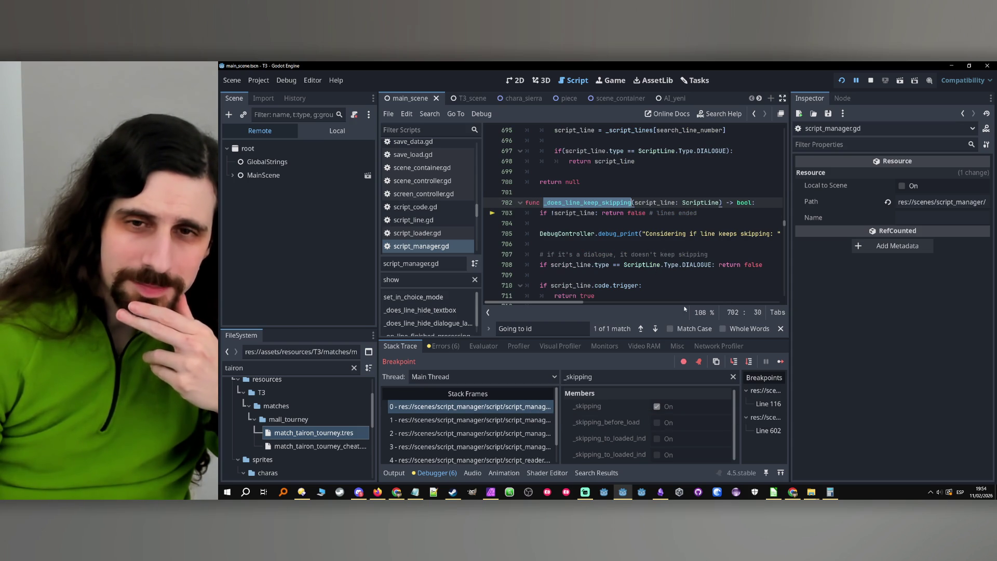
pyautogui.click(749, 362)
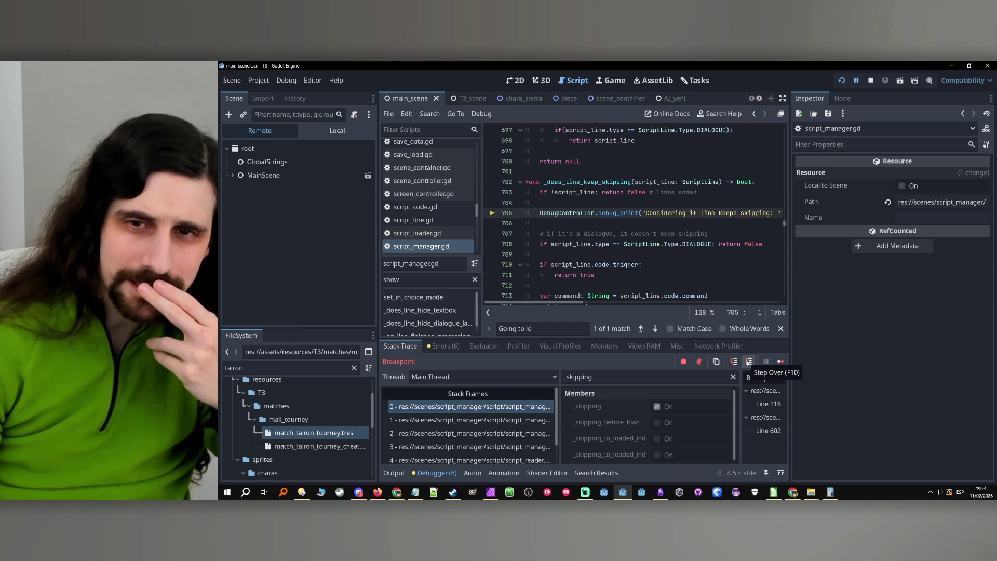
pyautogui.click(871, 81)
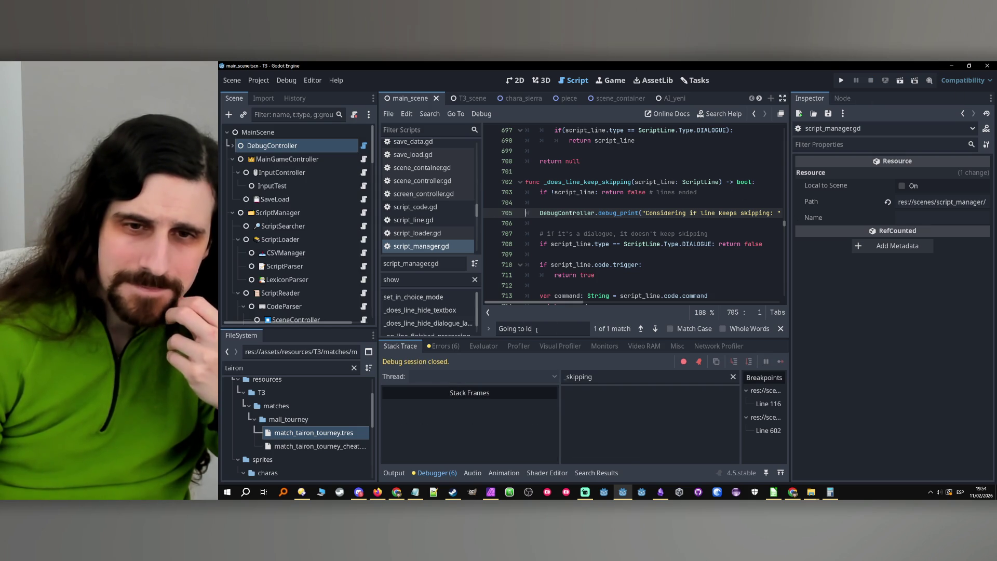
# - Find the _get_next_script_line call on line 551, widen the code area, and jump to its definition at 647
pyautogui.write('gets ')
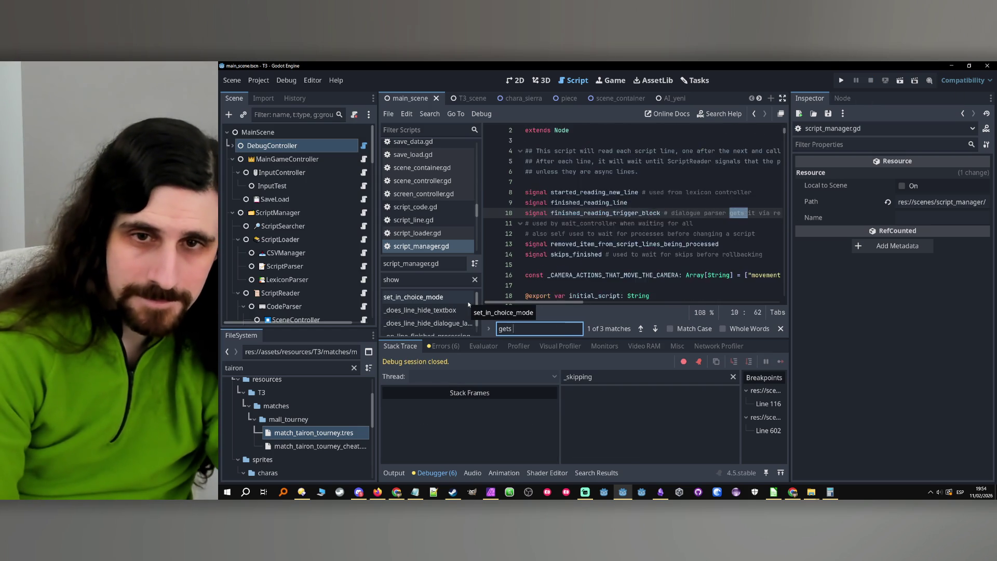
pyautogui.write('the ne')
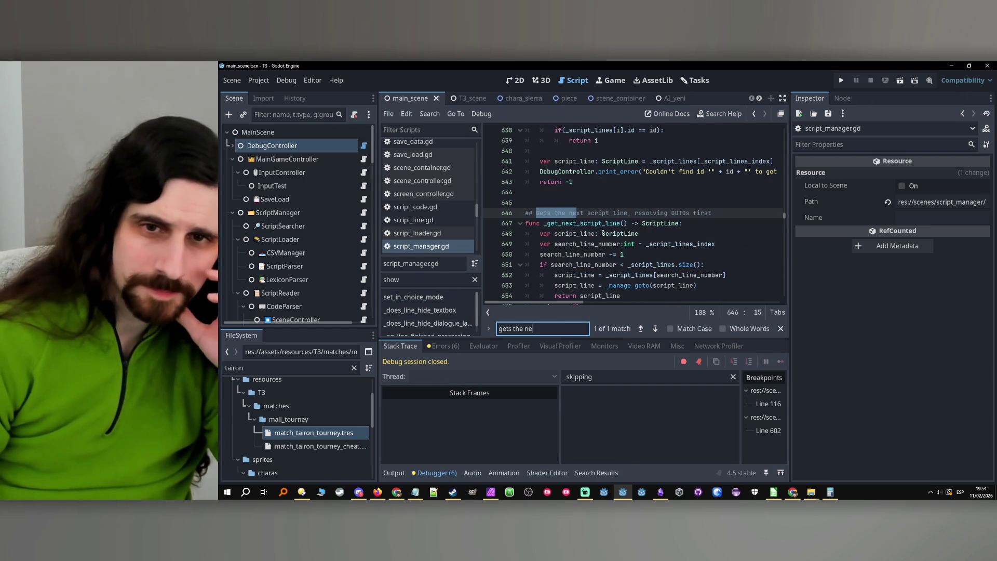
pyautogui.doubleClick(605, 223)
pyautogui.hotkey('ctrl', 'f')
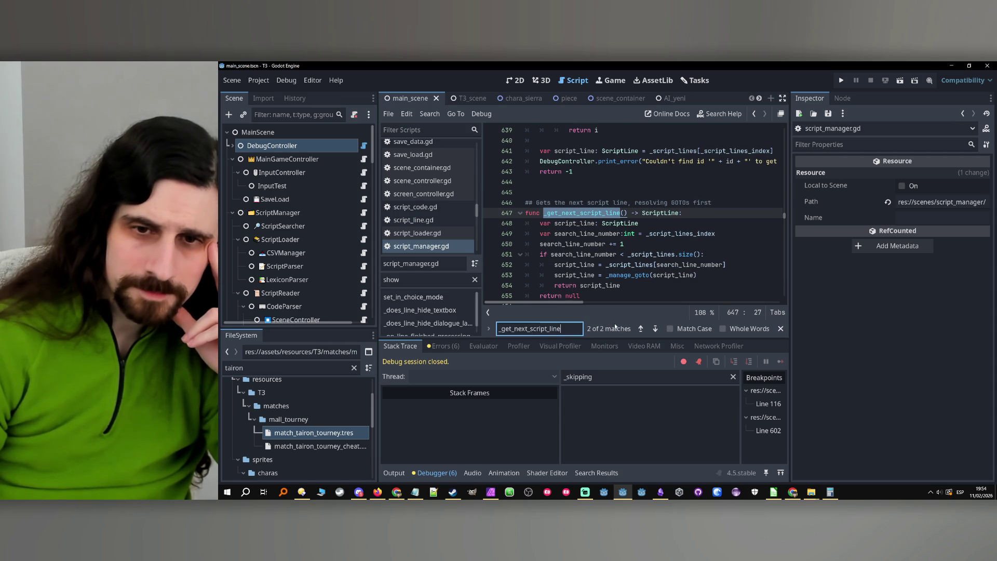
pyautogui.click(641, 328)
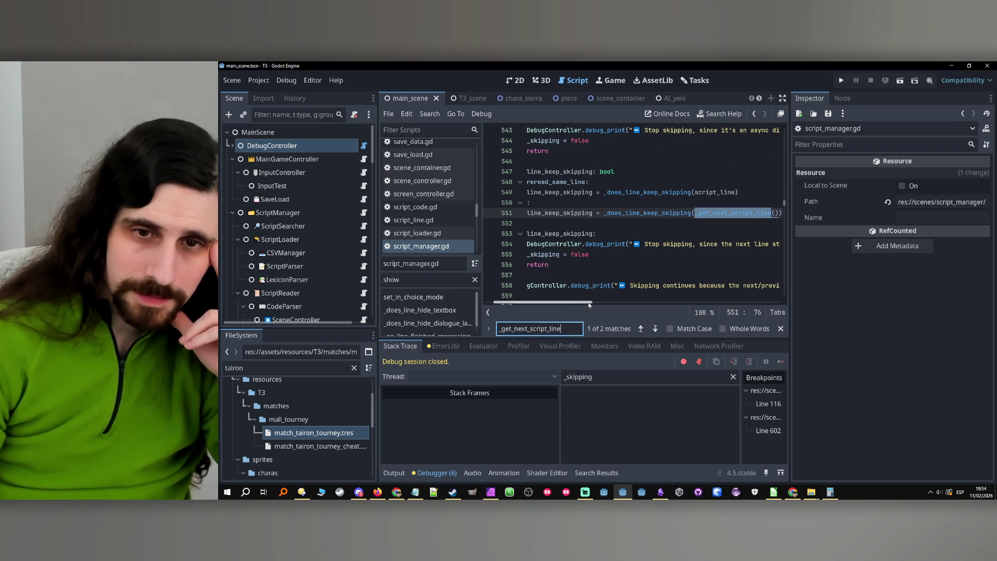
pyautogui.scroll(10, 622, 233)
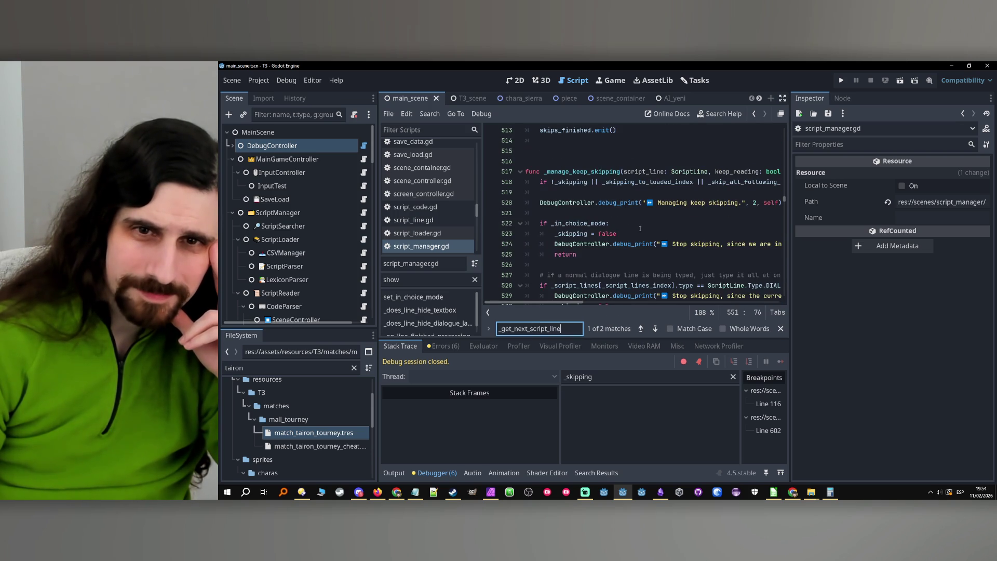
pyautogui.scroll(-7, 640, 228)
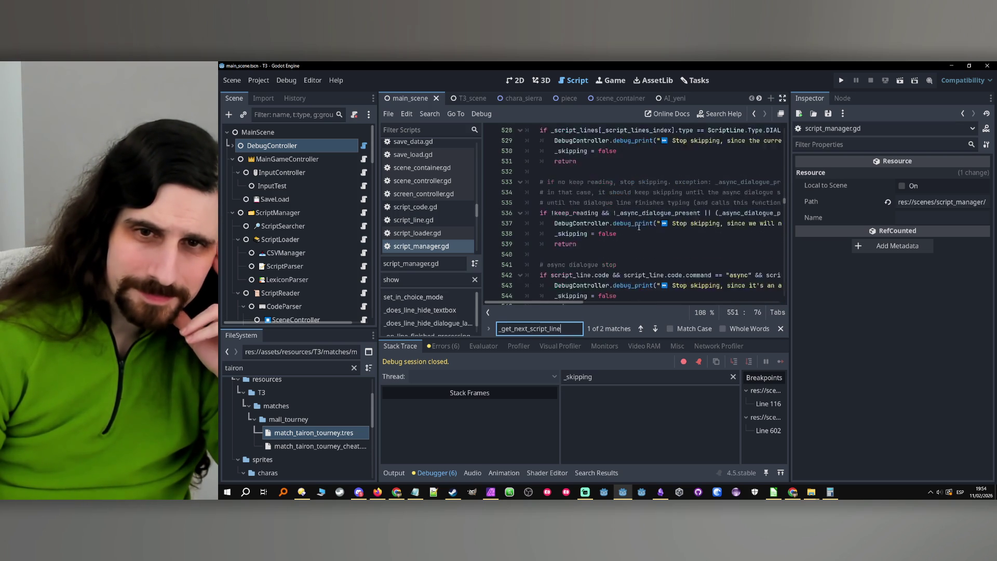
pyautogui.scroll(-2, 639, 227)
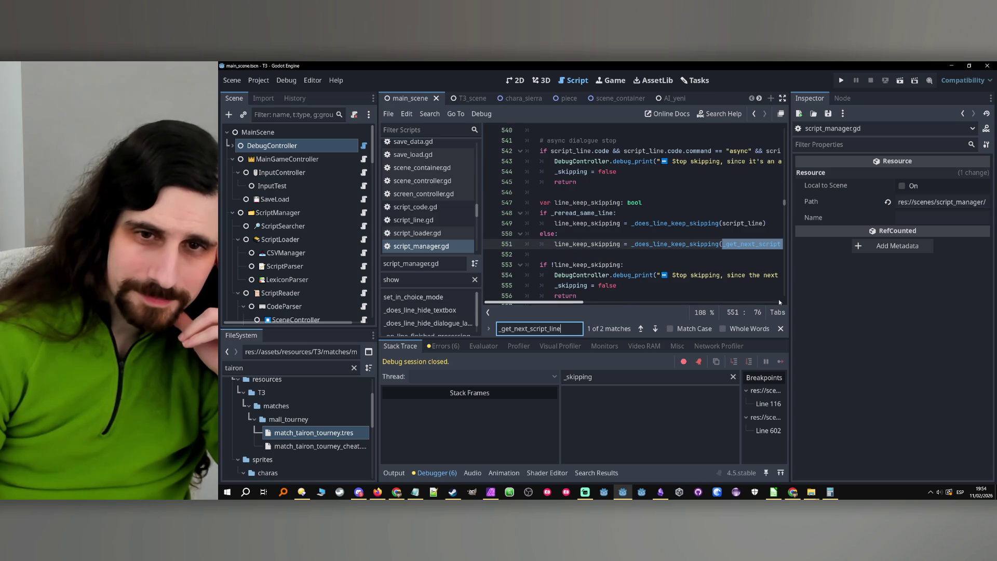
pyautogui.moveTo(790, 282); pyautogui.dragTo(894, 282)
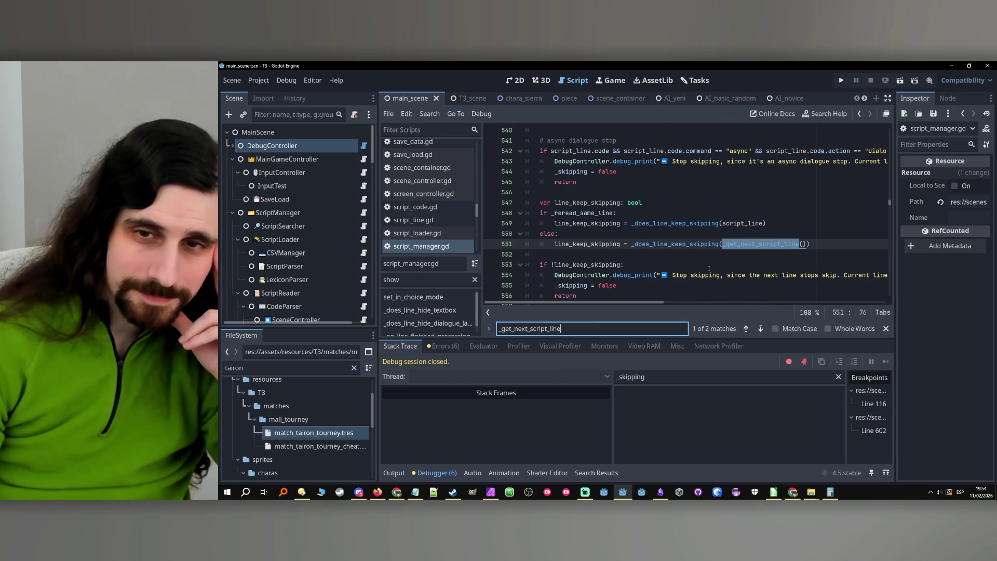
pyautogui.click(785, 244)
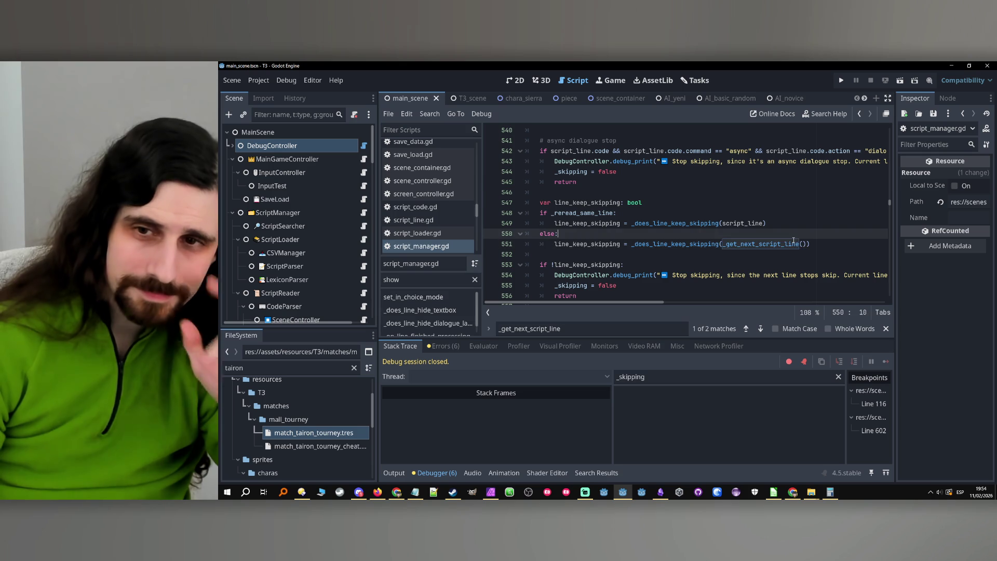
pyautogui.keyDown('ctrl'); pyautogui.click(784, 244); pyautogui.keyUp('ctrl')
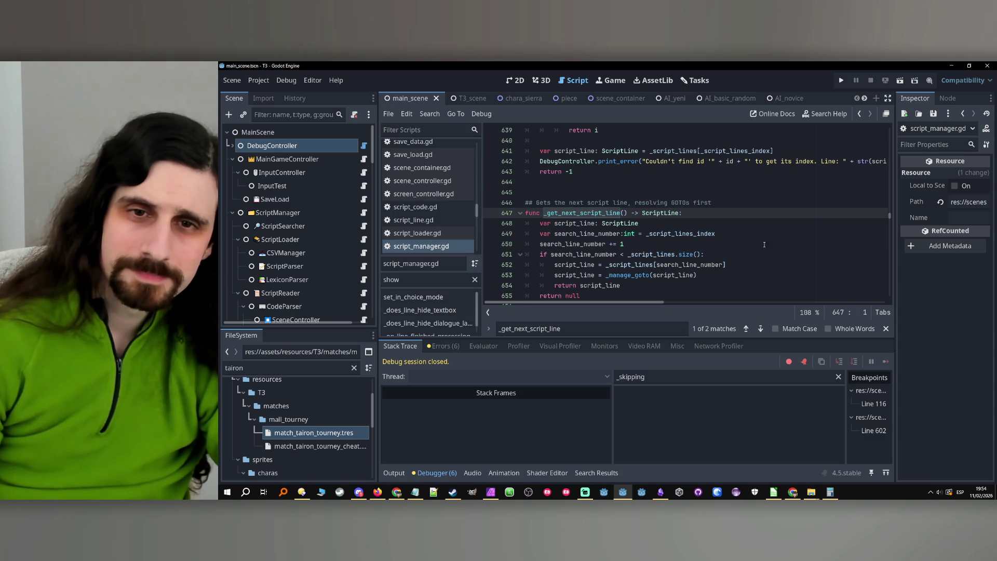
# - Inspect the _manage_goto definition and how it uses _script_lines_index
pyautogui.scroll(-2, 676, 250)
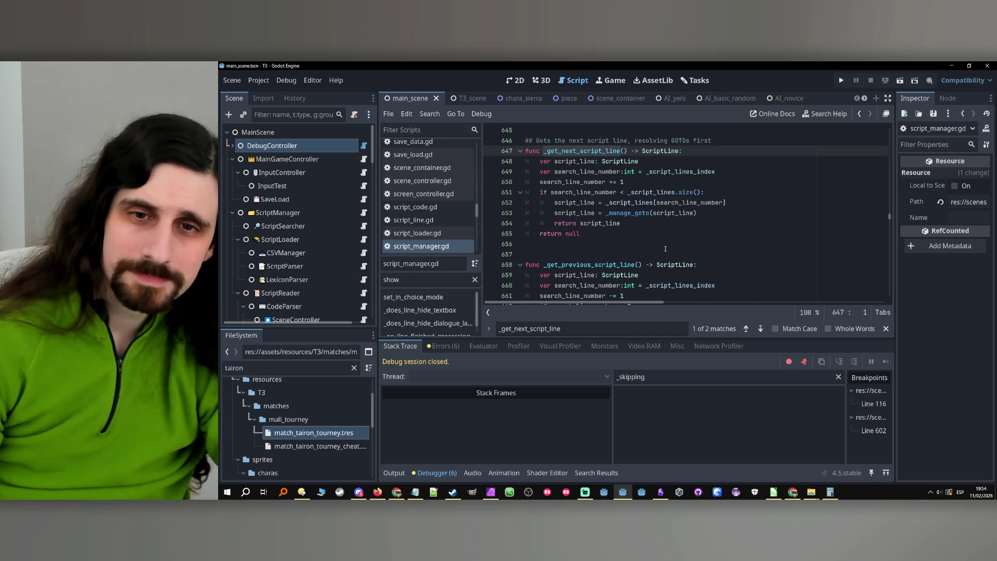
pyautogui.scroll(-2, 666, 249)
pyautogui.scroll(3, 665, 249)
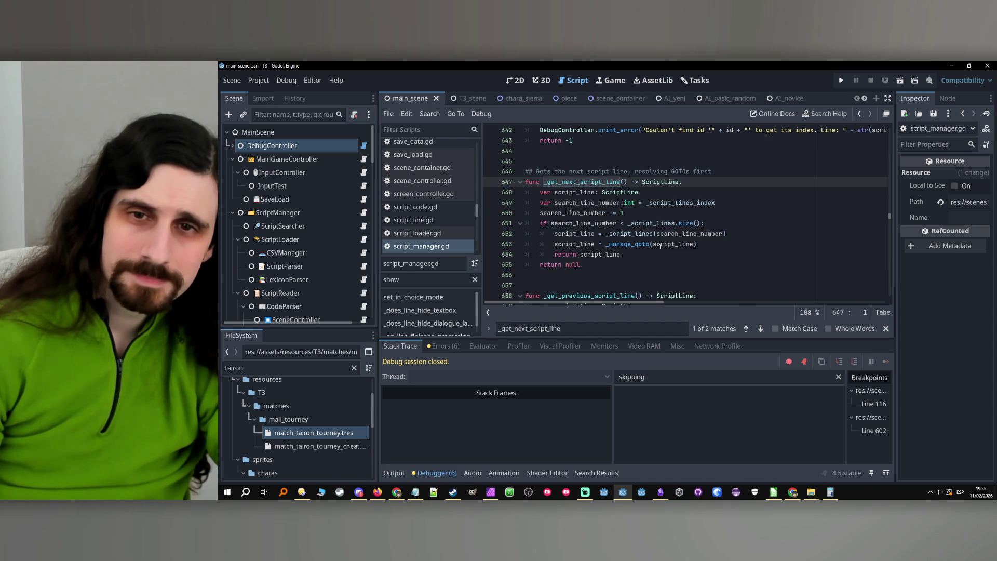
pyautogui.moveTo(660, 246)
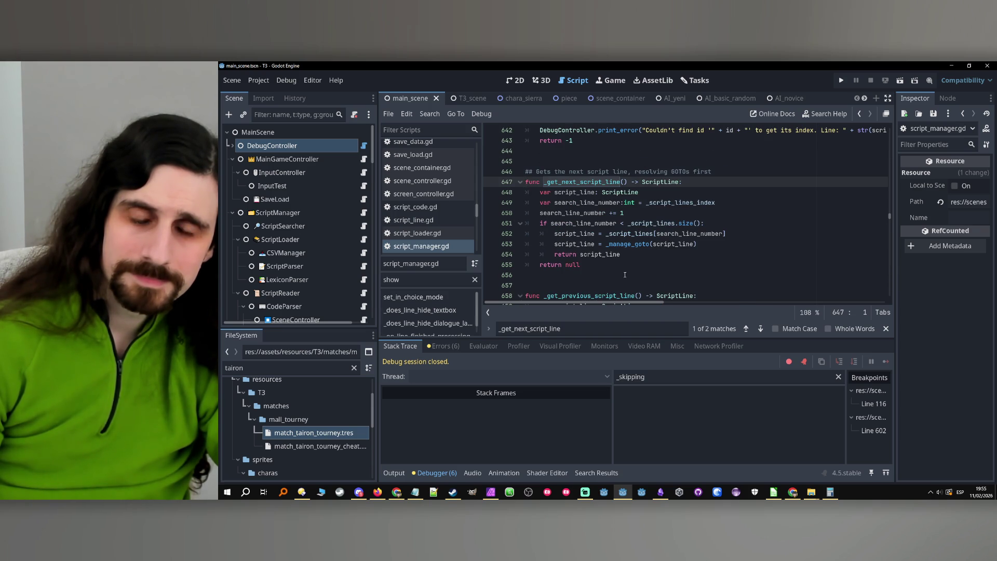
pyautogui.doubleClick(599, 254)
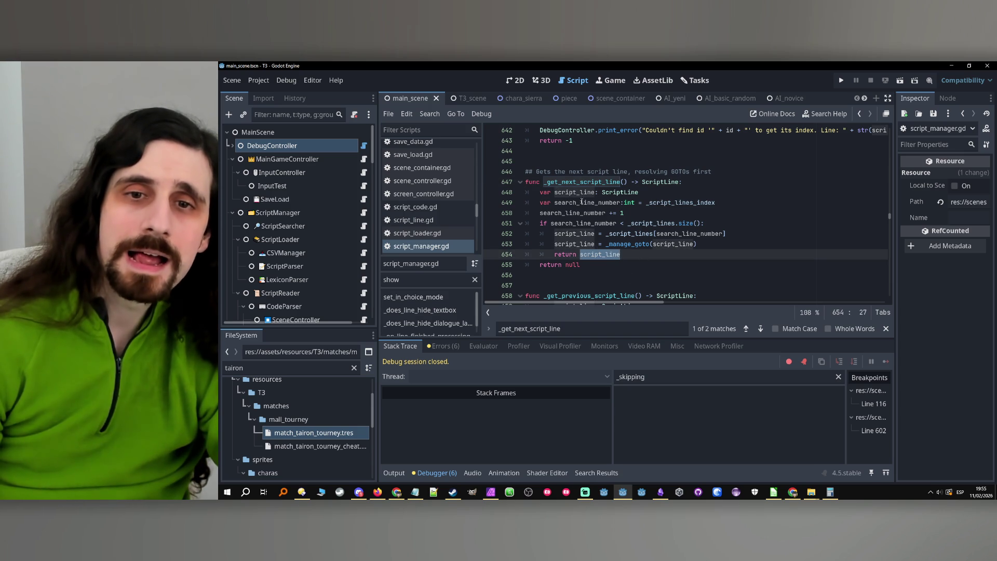
pyautogui.doubleClick(594, 203)
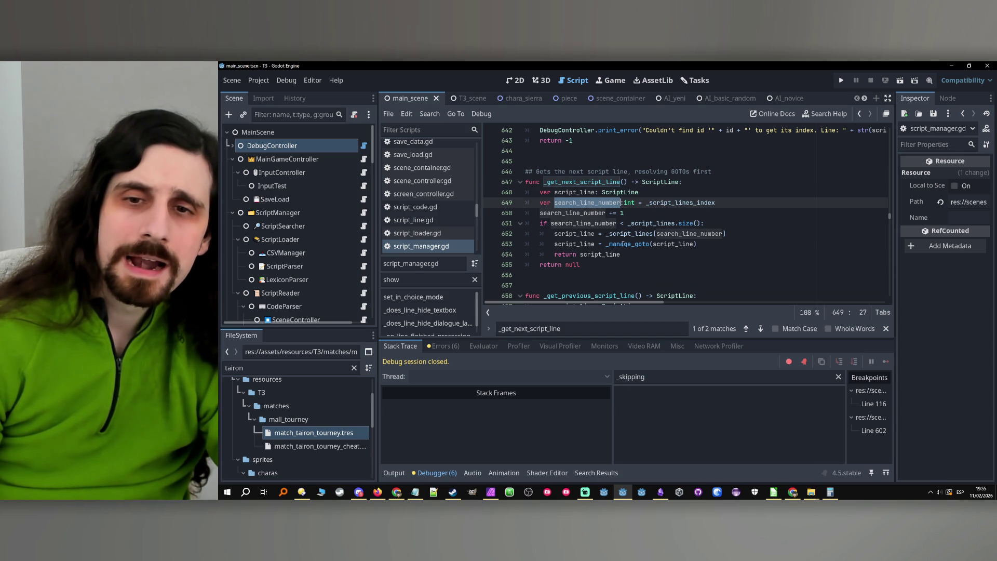
pyautogui.click(624, 244)
pyautogui.keyDown('ctrl'); pyautogui.click(624, 244); pyautogui.keyUp('ctrl')
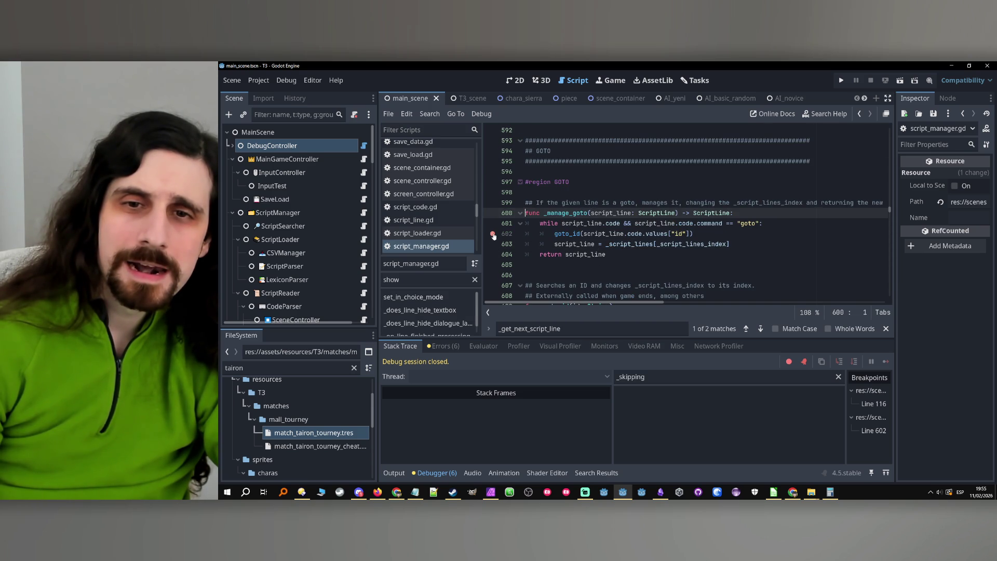
pyautogui.scroll(-4, 494, 235)
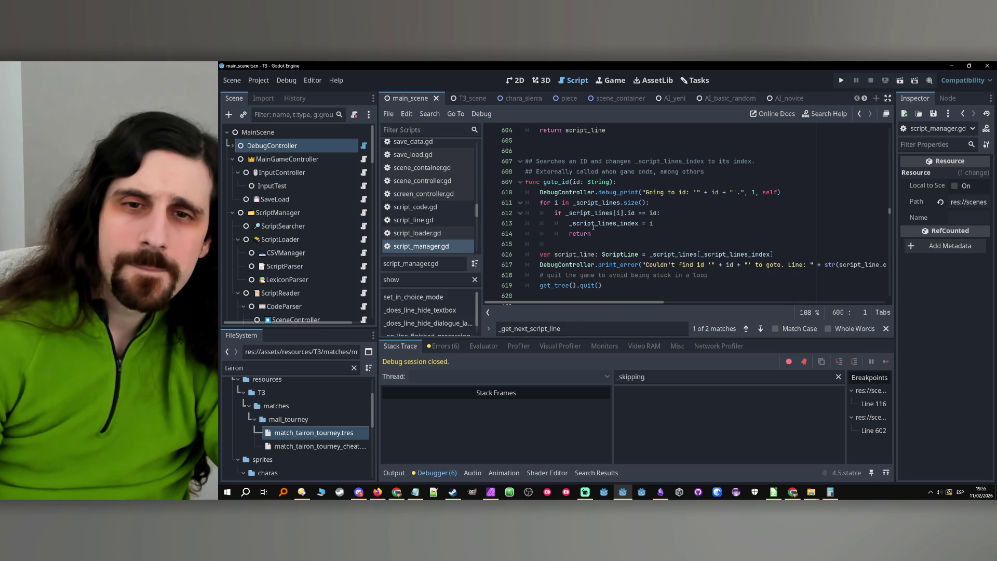
pyautogui.doubleClick(615, 223)
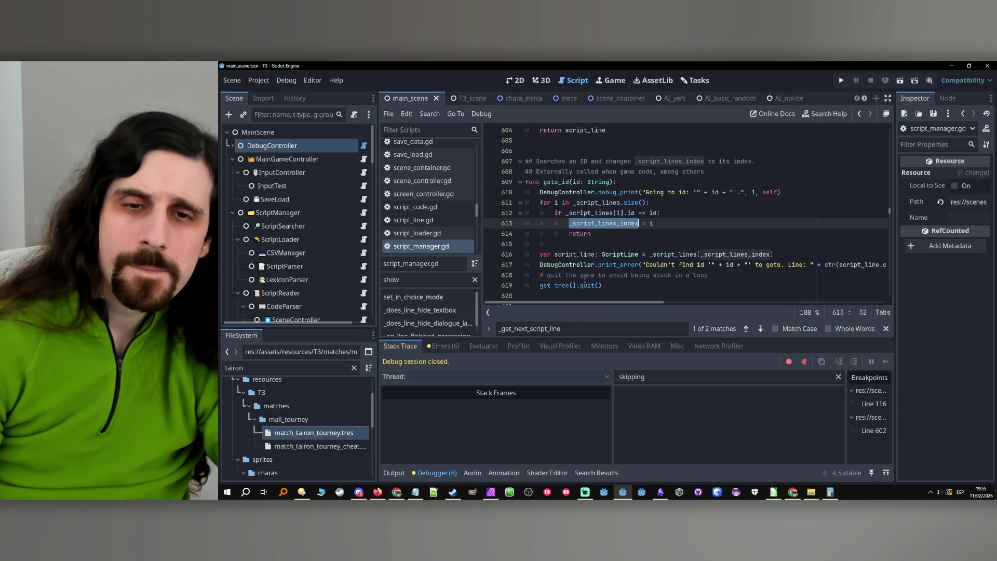
pyautogui.scroll(-2, 587, 269)
pyautogui.scroll(5, 613, 272)
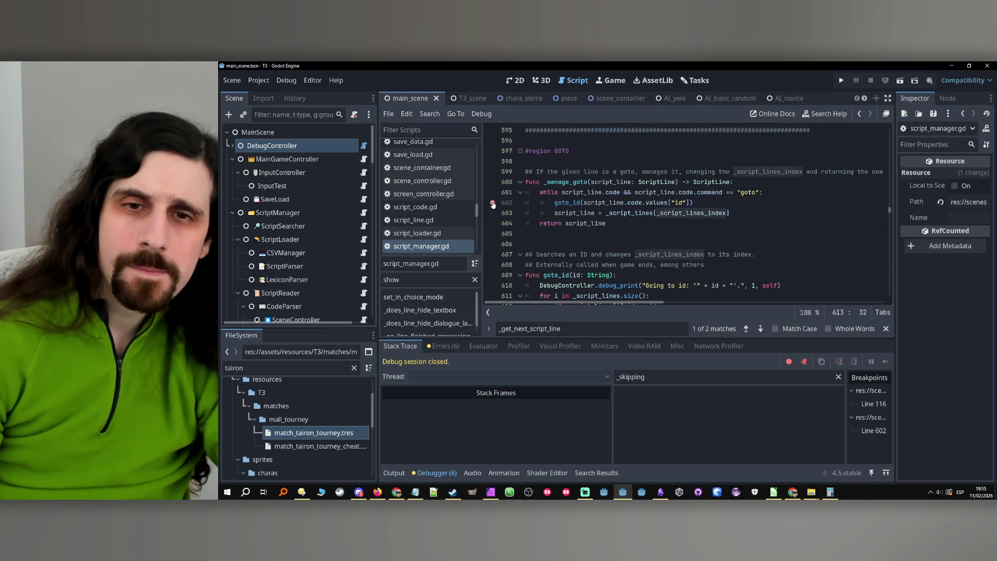
# - Remove the line 602 breakpoint and insert a blank line after the _manage_goto call on line 653
pyautogui.click(493, 204)
pyautogui.click(760, 328)
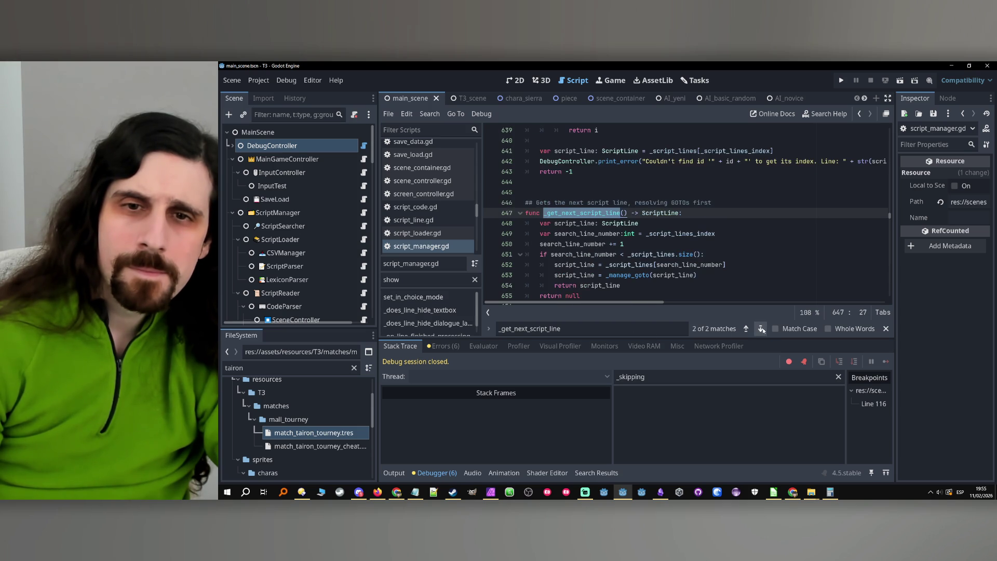
pyautogui.scroll(1, 622, 254)
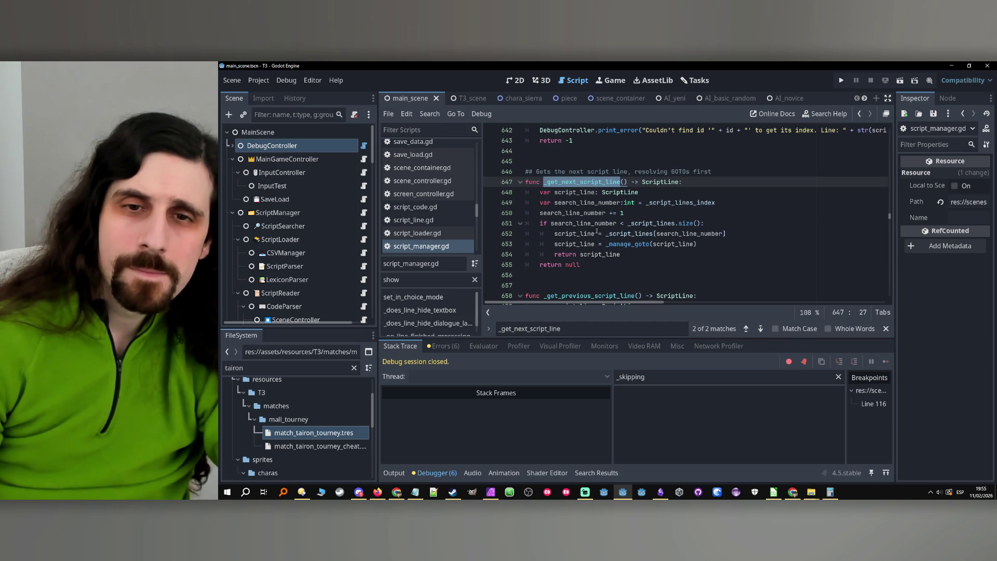
pyautogui.doubleClick(574, 244)
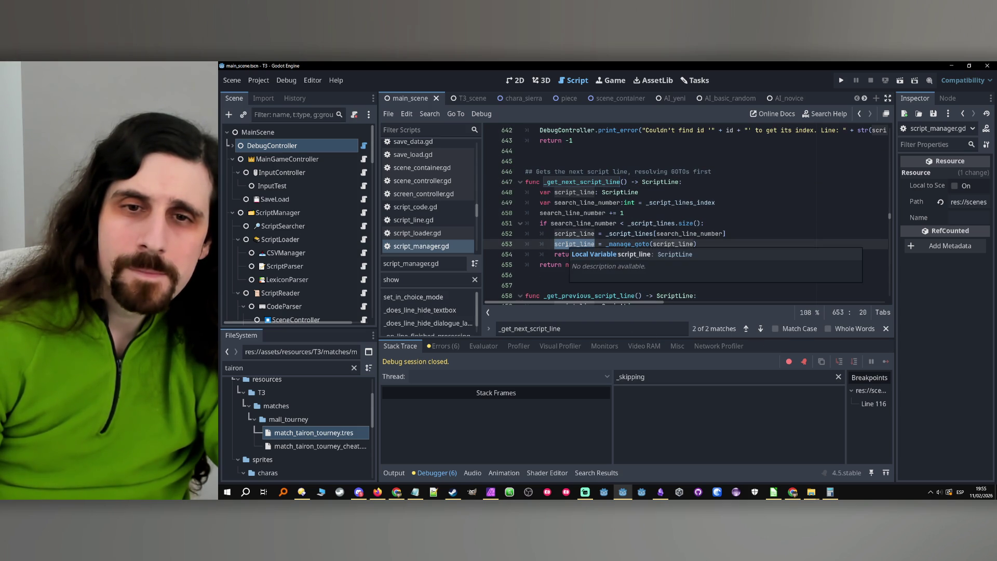
pyautogui.click(746, 328)
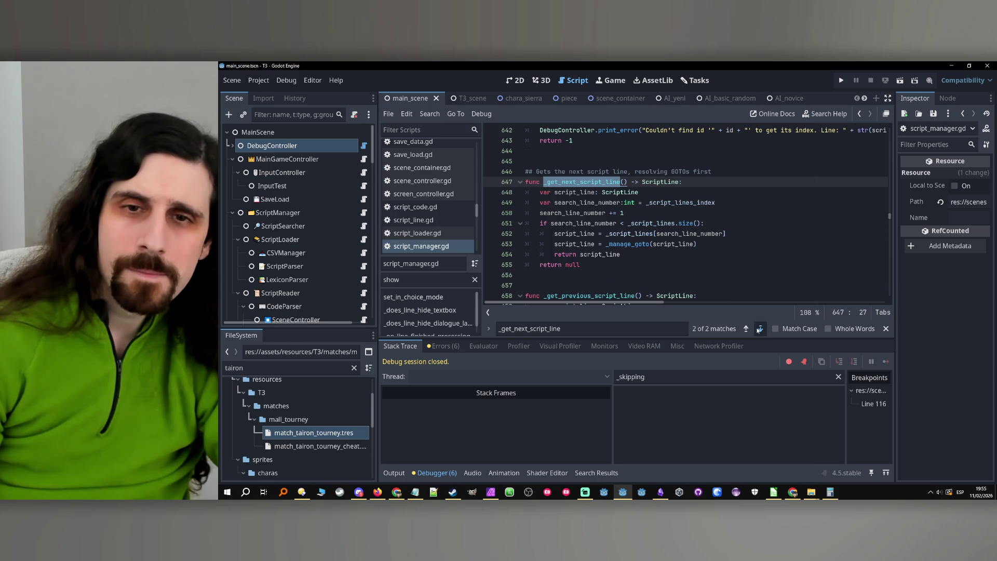
pyautogui.click(760, 328)
pyautogui.click(759, 329)
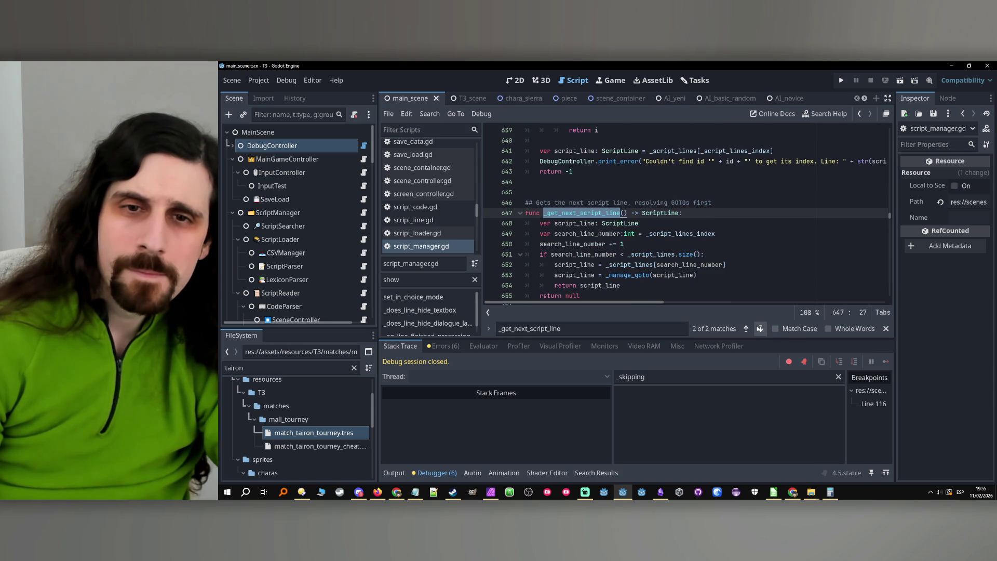
pyautogui.click(759, 329)
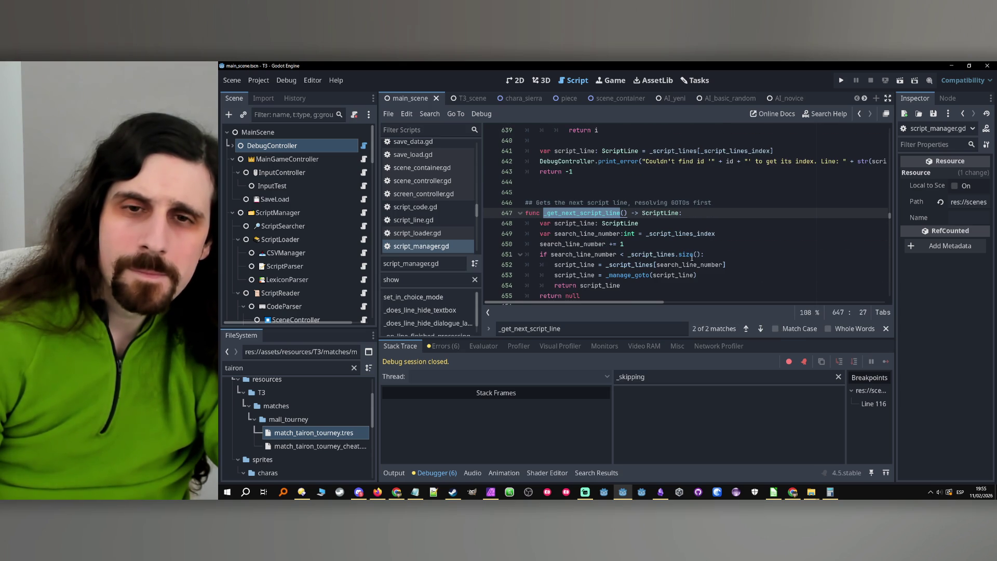
pyautogui.scroll(-2, 680, 244)
pyautogui.click(676, 223)
pyautogui.click(727, 213)
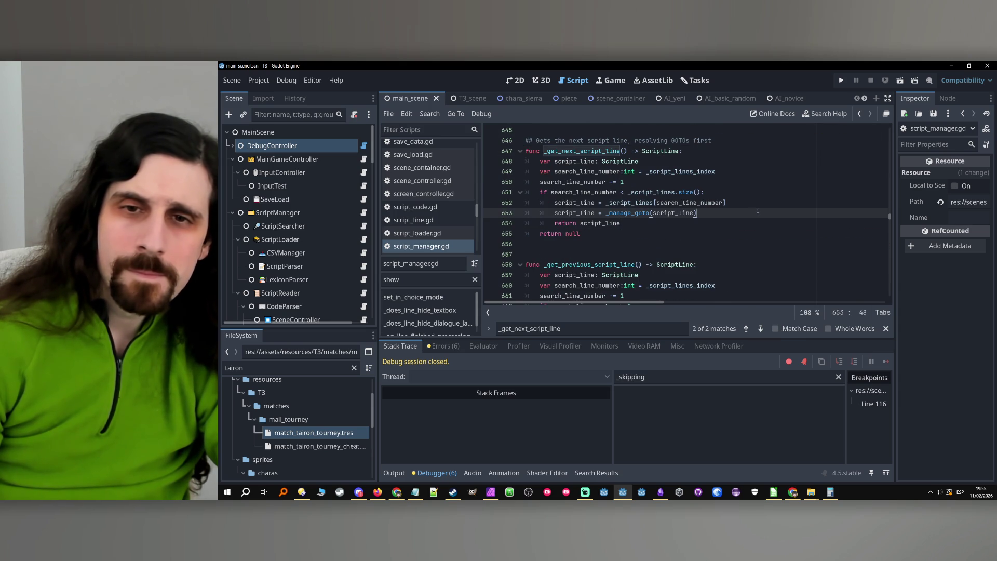
pyautogui.scroll(1, 755, 212)
pyautogui.press('Return')
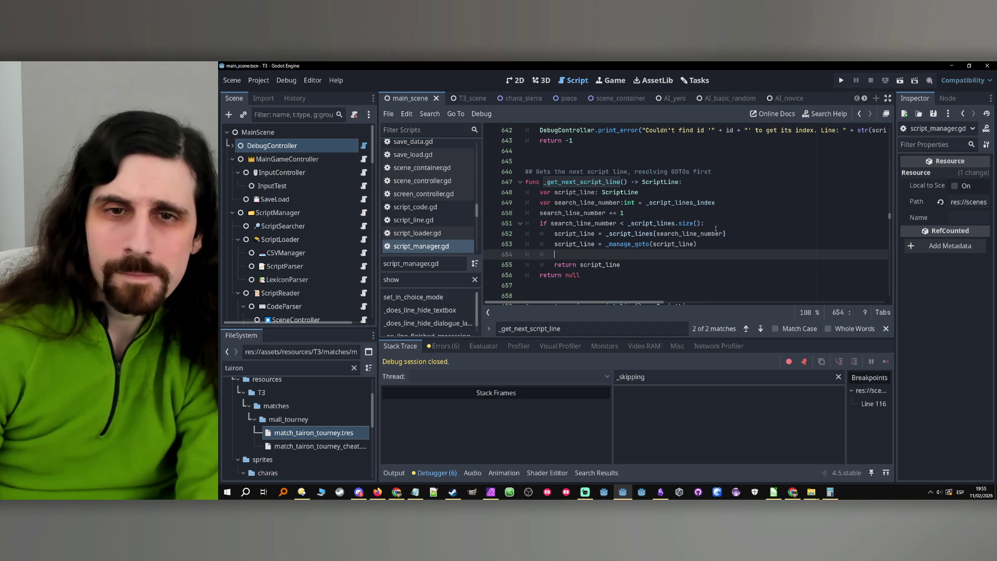
pyautogui.write('_script_lines_index')
# - Add 'var original_script_lines_index: int = _script_lines_index' near the top of _get_next_script_line
pyautogui.click(696, 193)
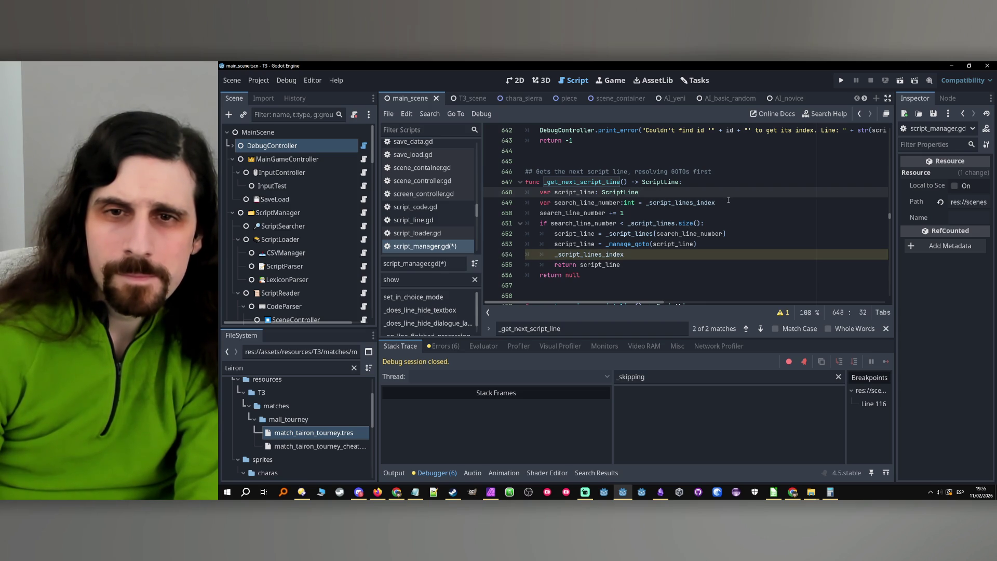
pyautogui.press('Up')
pyautogui.press('End')
pyautogui.press('Return')
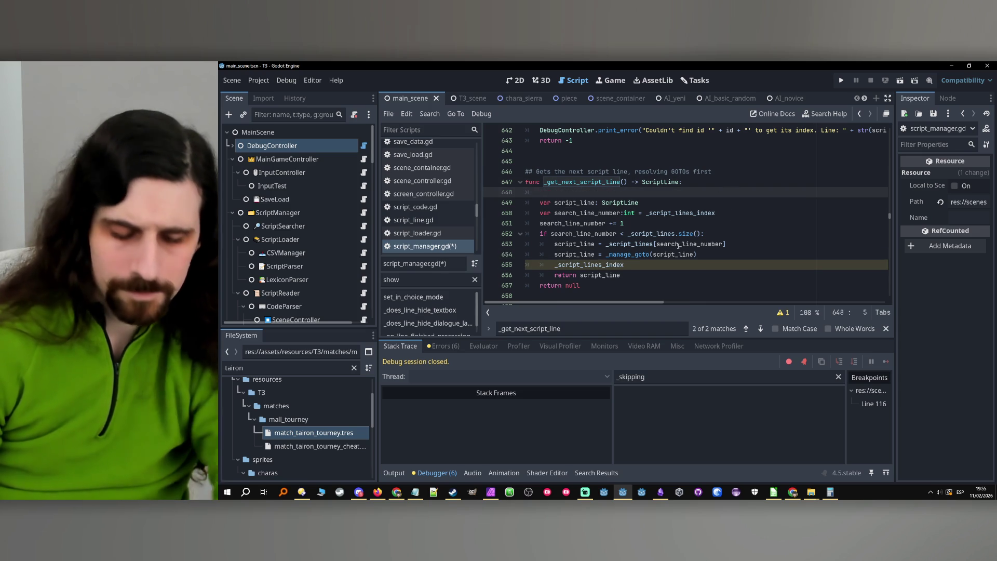
pyautogui.write('var original')
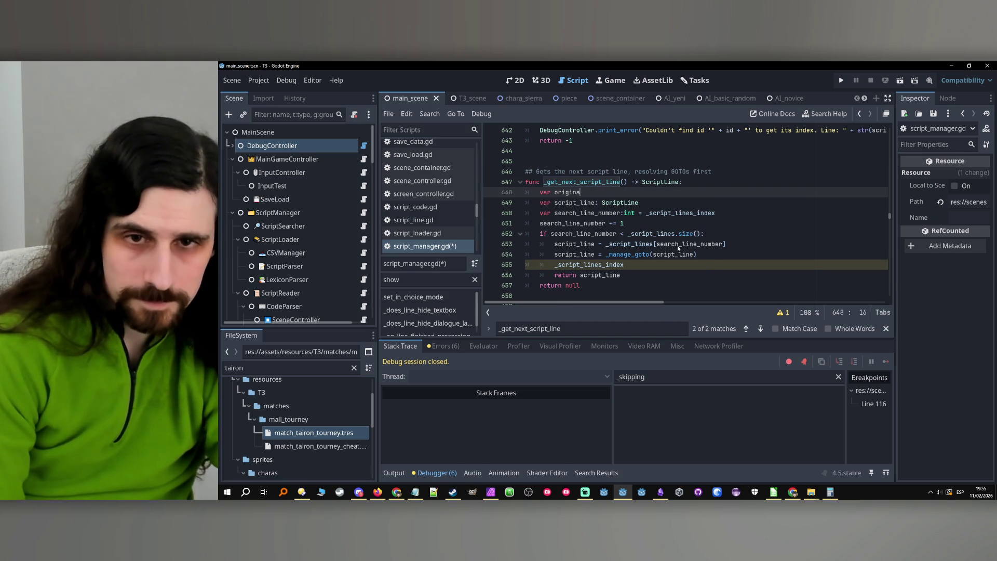
pyautogui.write('_script_lines_index')
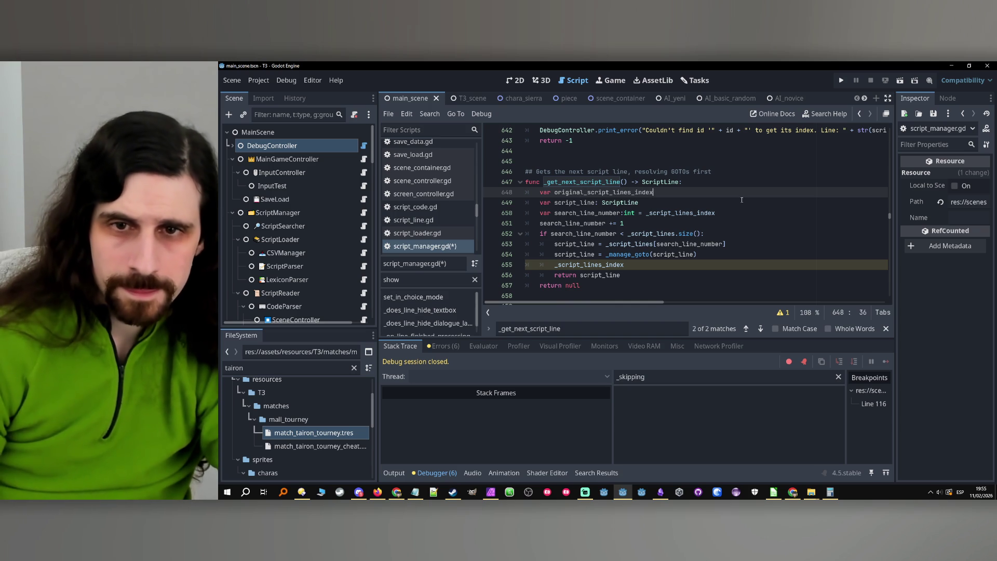
pyautogui.write(': int')
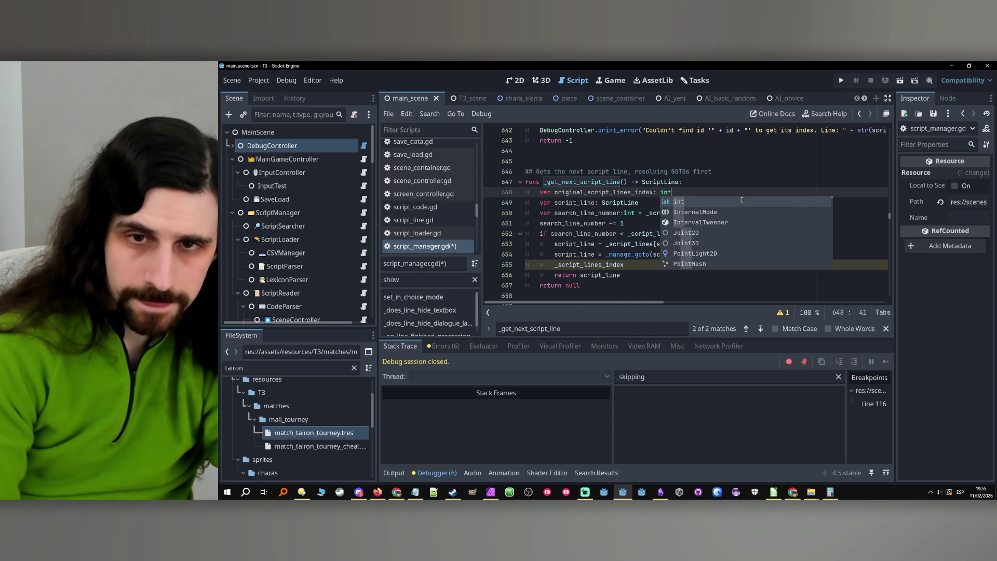
pyautogui.write(' = _script_lines_index')
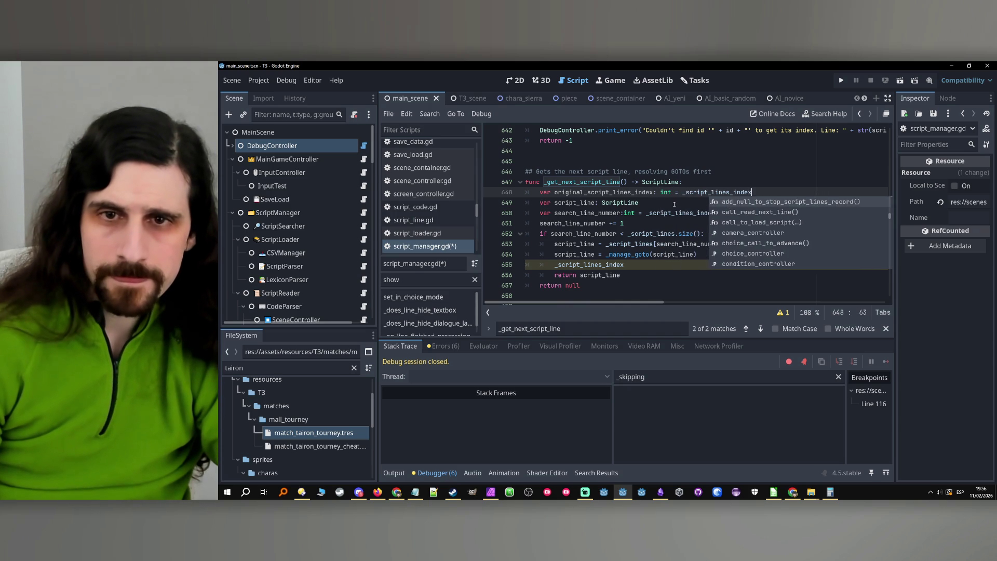
pyautogui.press('Escape')
# - Restore '_script_lines_index = original_script_lines_index' before returning and begin a comment below the goto call
pyautogui.click(642, 268)
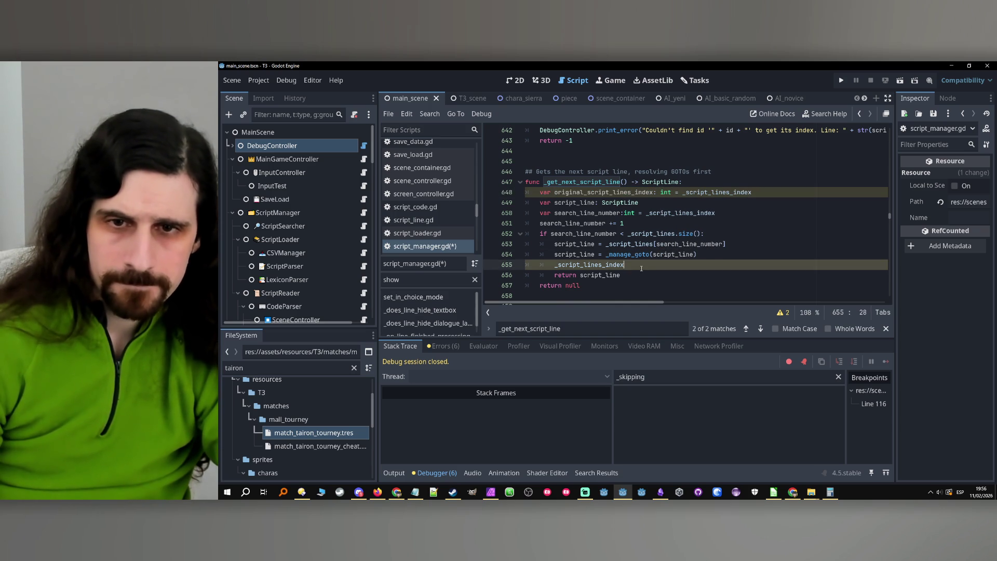
pyautogui.write(' = original_script_lines_index')
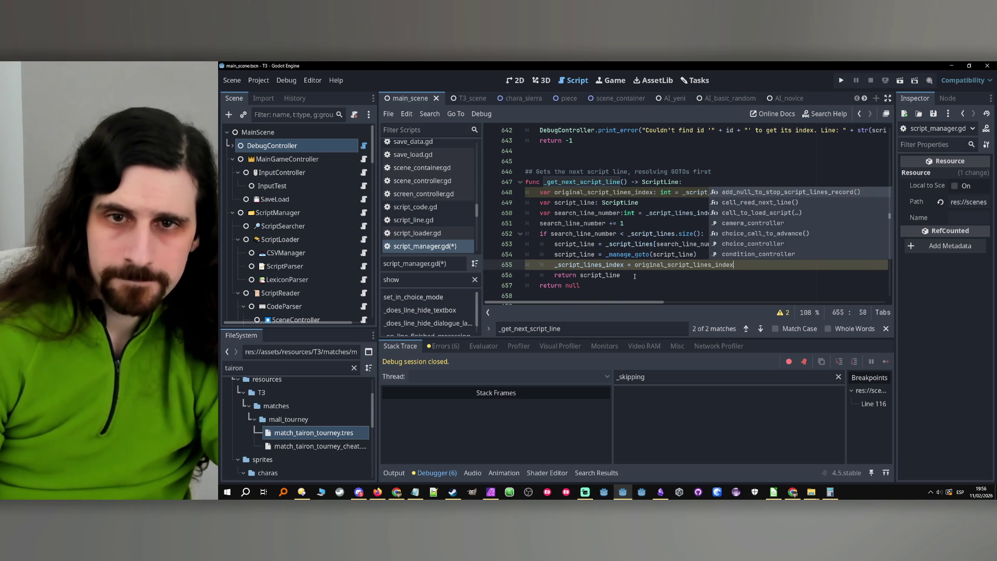
pyautogui.press('Escape')
pyautogui.click(680, 253)
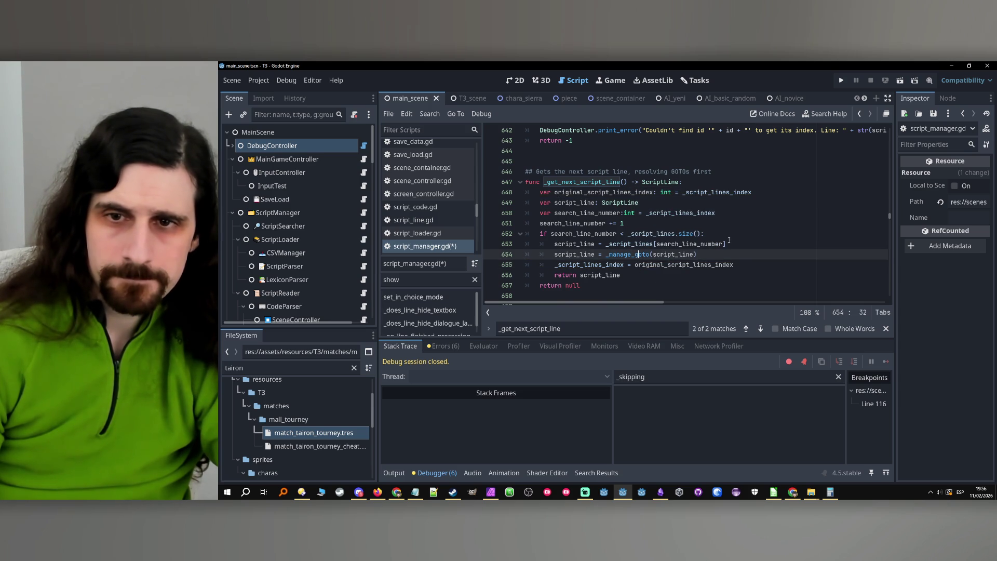
pyautogui.press('Return')
pyautogui.write('# if a goto was')
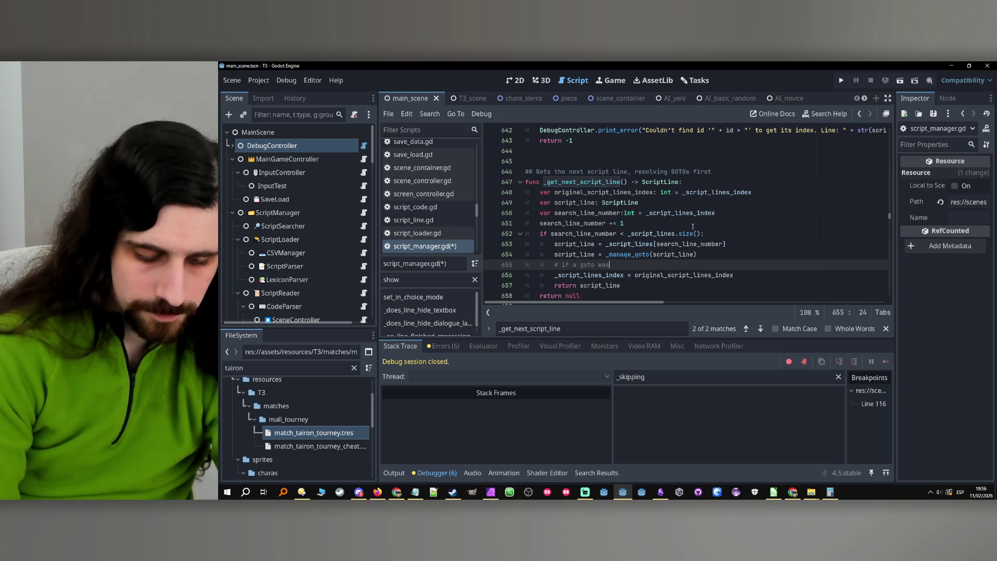
pyautogui.write(' resolved, we need to rec')
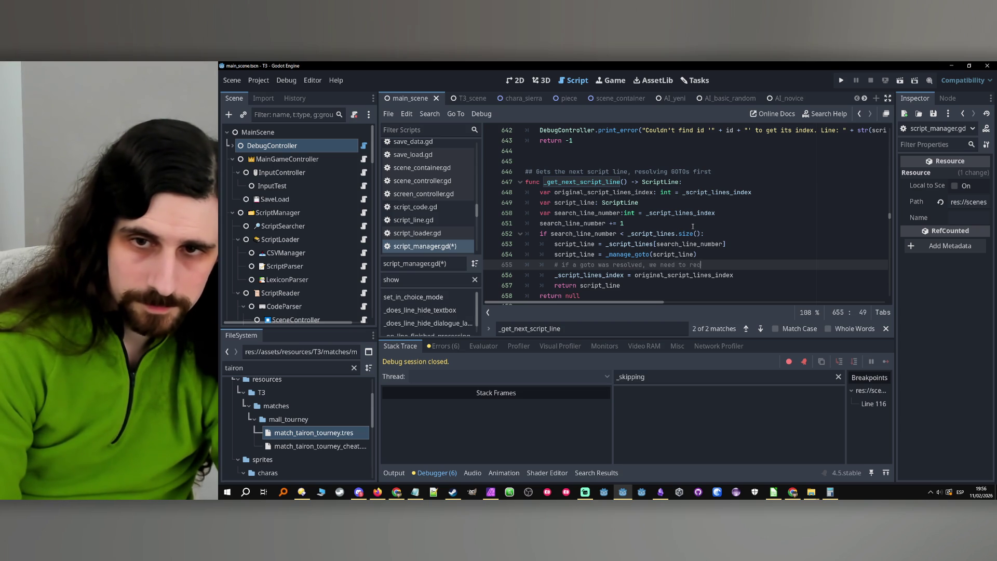
pyautogui.write('over the original index, or the')
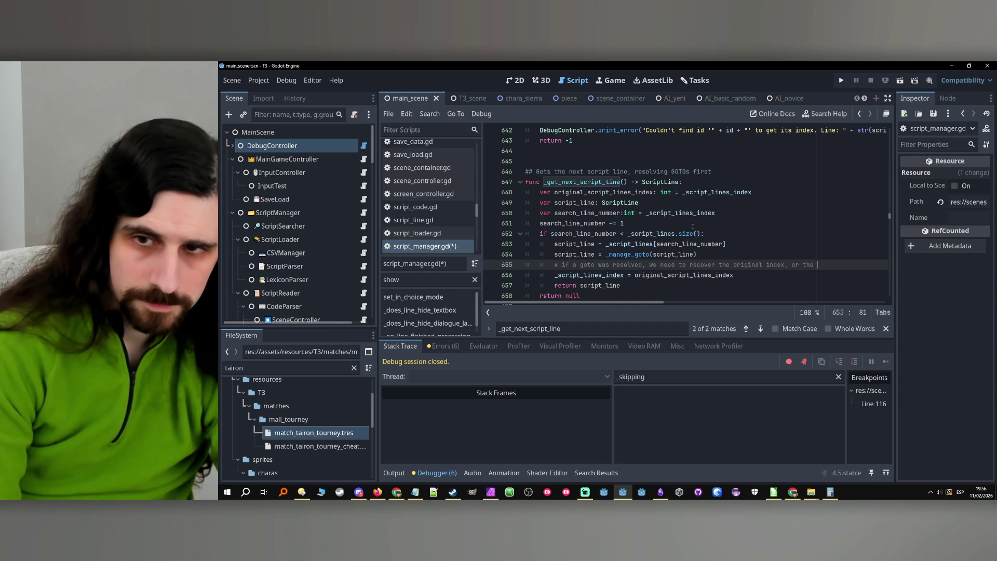
# - Write a two-line comment: the original index is restored because the function retrieves, not advances to, the next line
pyautogui.write('wi')
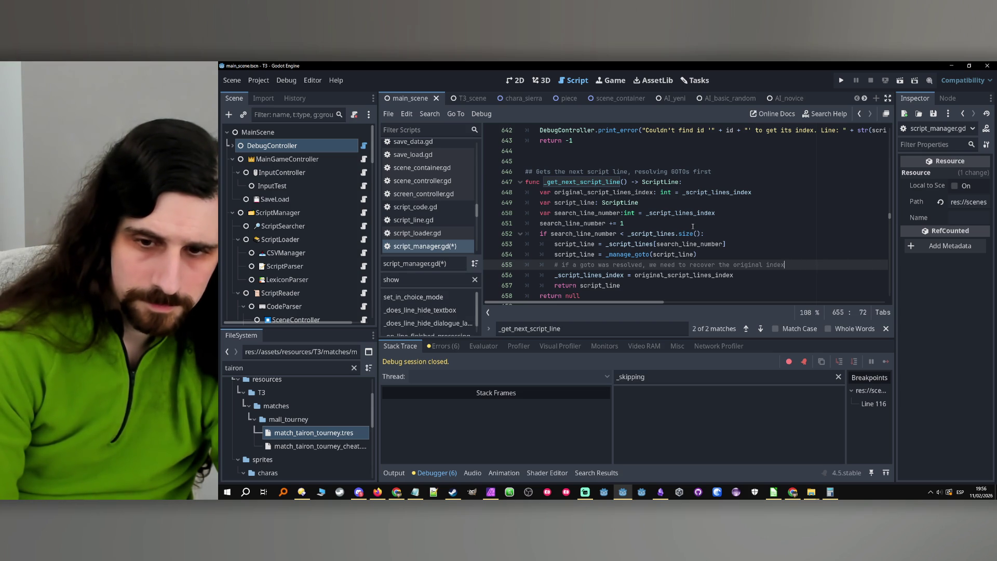
pyautogui.moveTo(649, 265); pyautogui.dragTo(790, 264)
pyautogui.write('the')
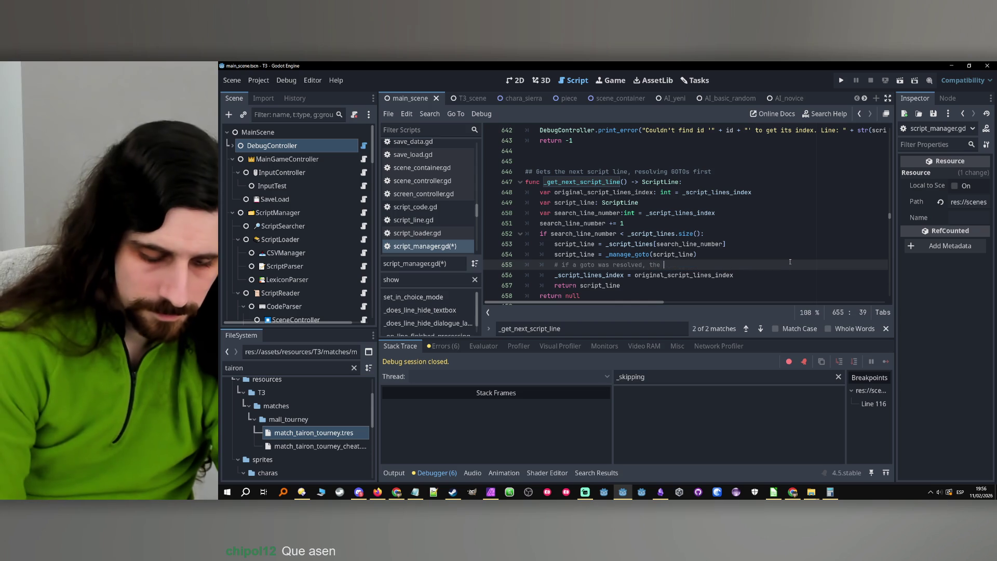
pyautogui.write(' index will have af')
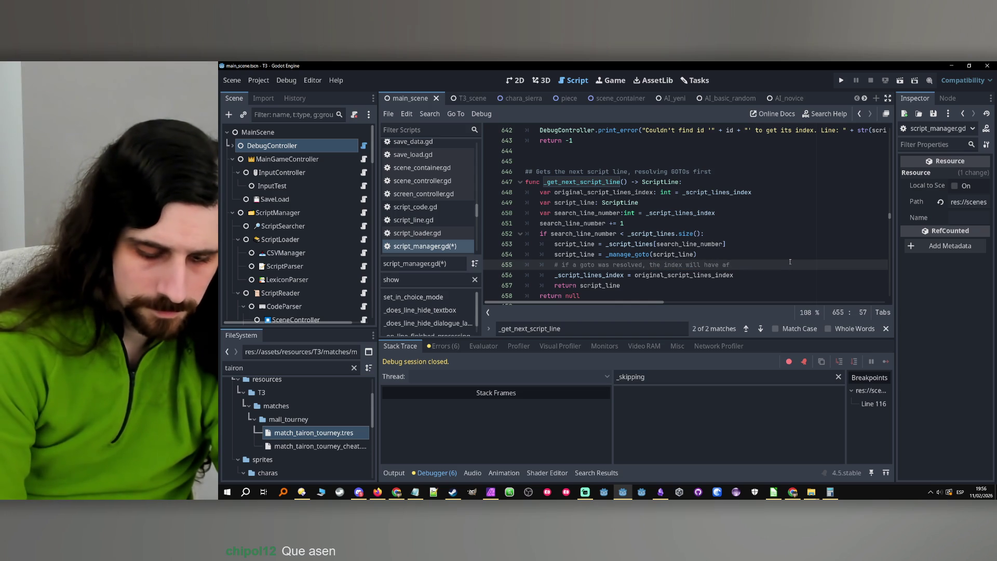
pyautogui.press('BackSpace')
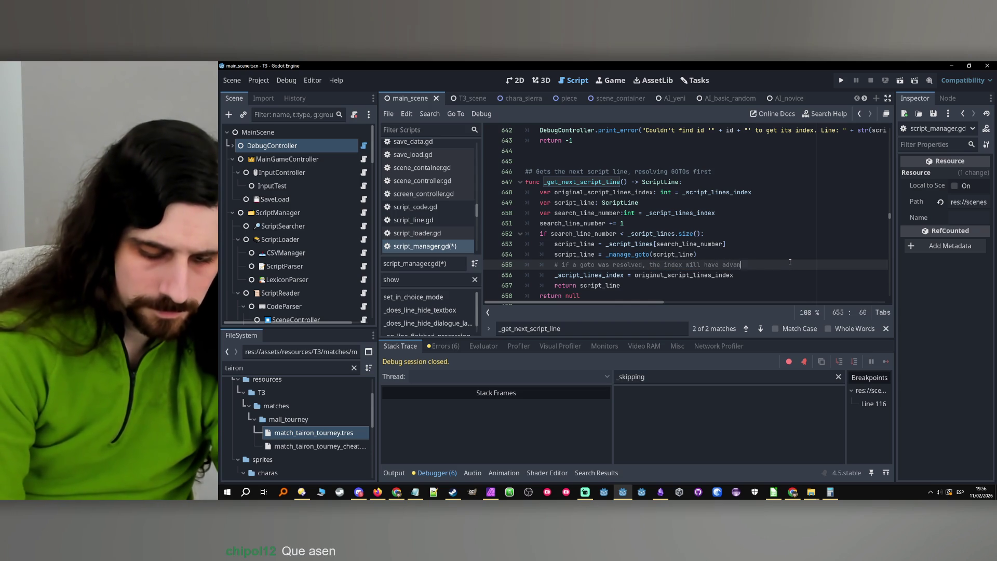
pyautogui.write('cesd')
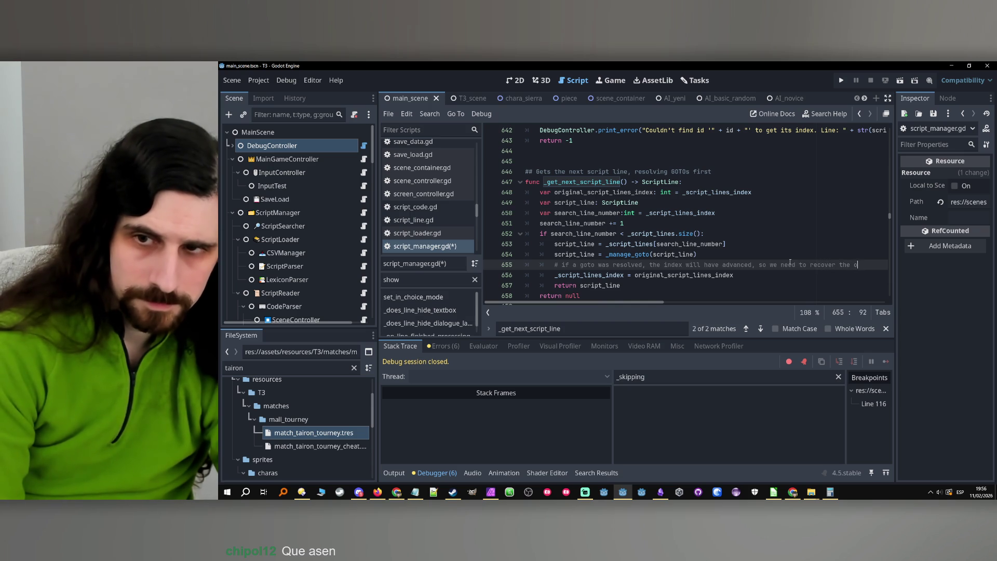
pyautogui.write('iginal,')
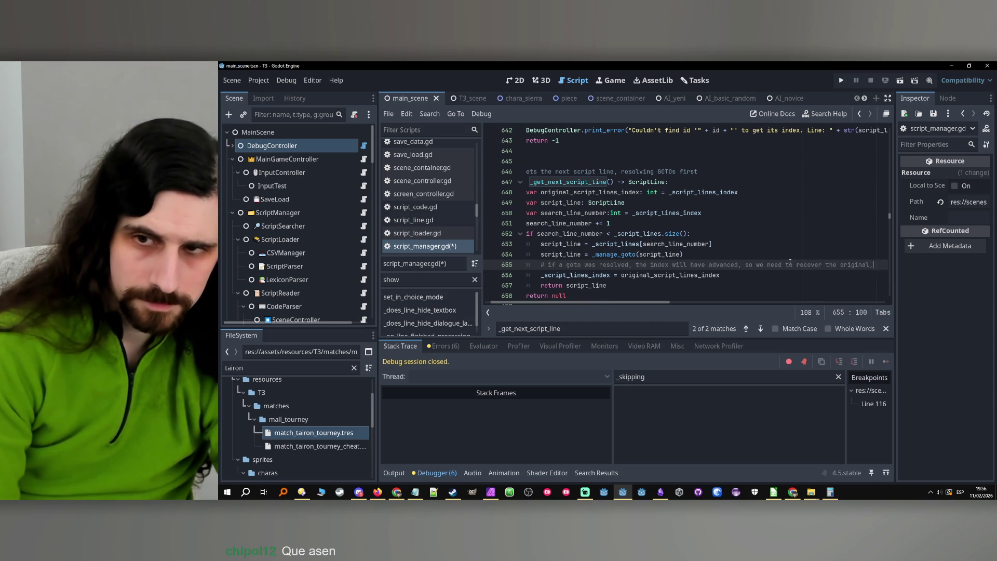
pyautogui.press('Return')
pyautogui.hotkey('ctrl', 'space')
pyautogui.press('Escape')
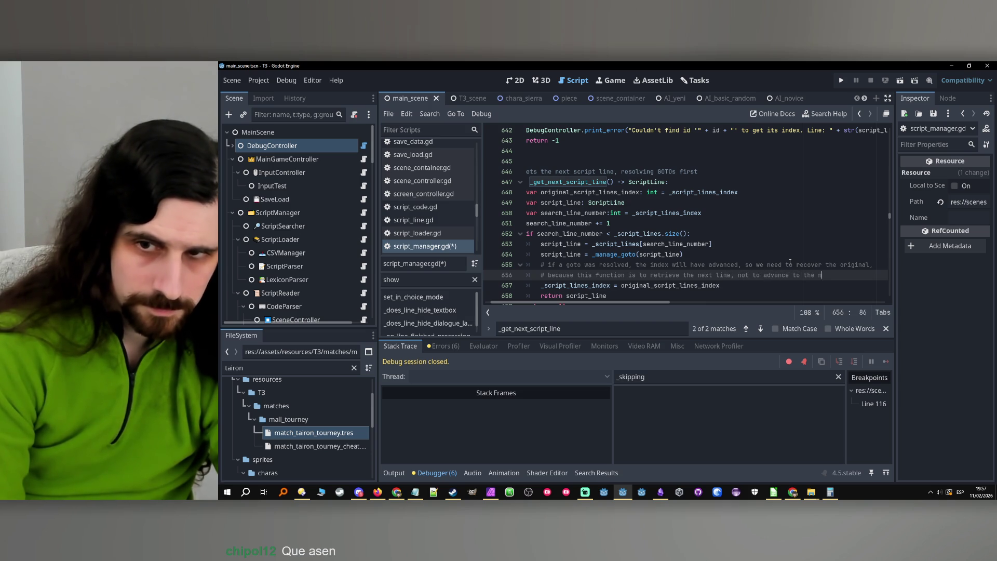
# - Finish the comment, save, and click through the Chapter 0 intro until the tic-tac-toe board appears
pyautogui.write('ext line')
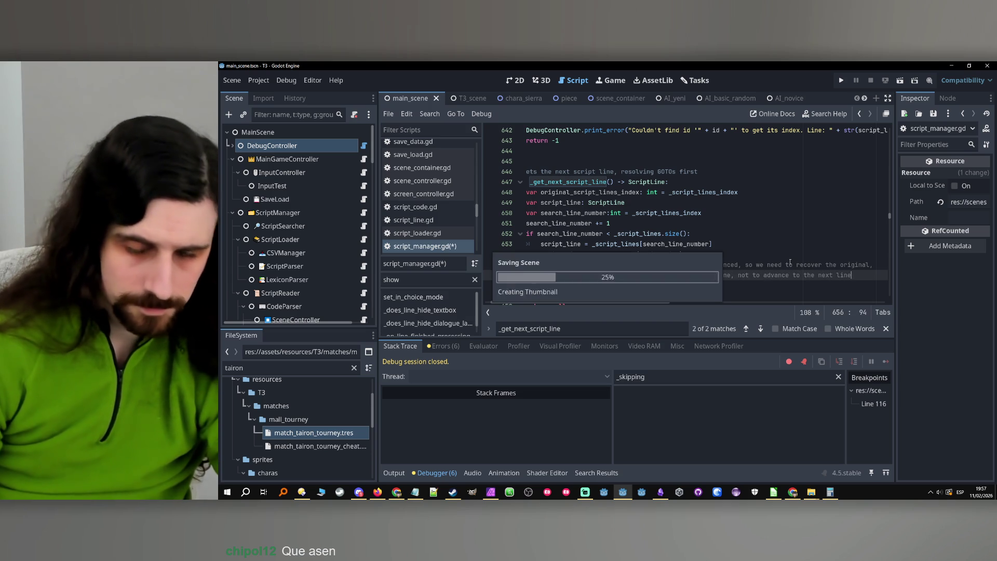
pyautogui.hotkey('ctrl', 's')
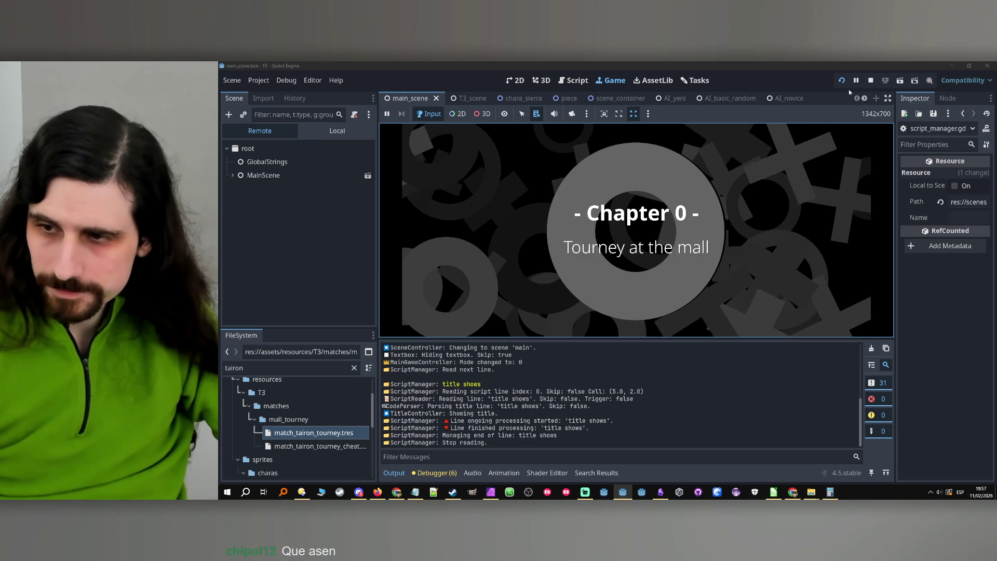
pyautogui.click(710, 298)
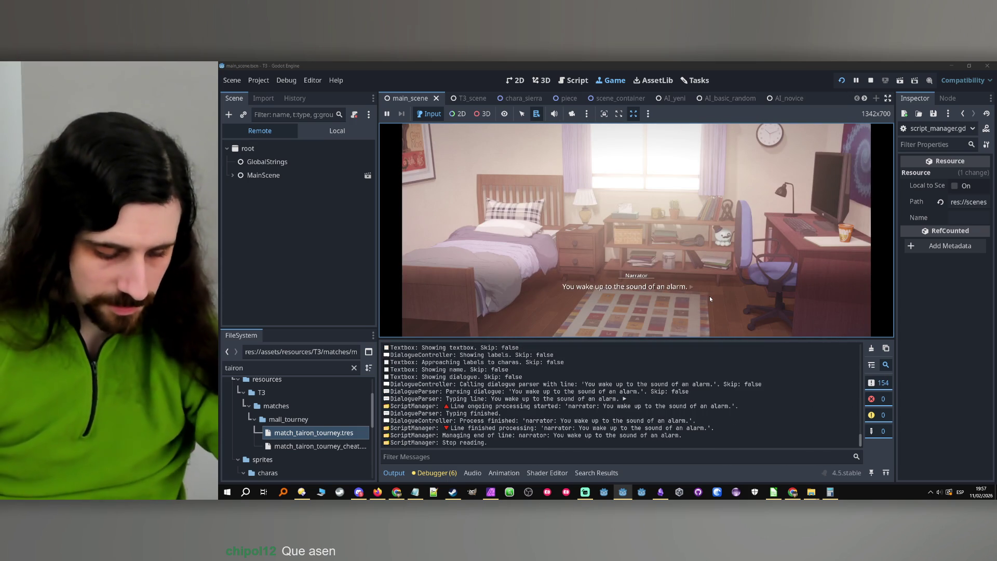
pyautogui.click(710, 296)
pyautogui.click(681, 270)
pyautogui.click(623, 244)
pyautogui.click(617, 240)
pyautogui.click(649, 213)
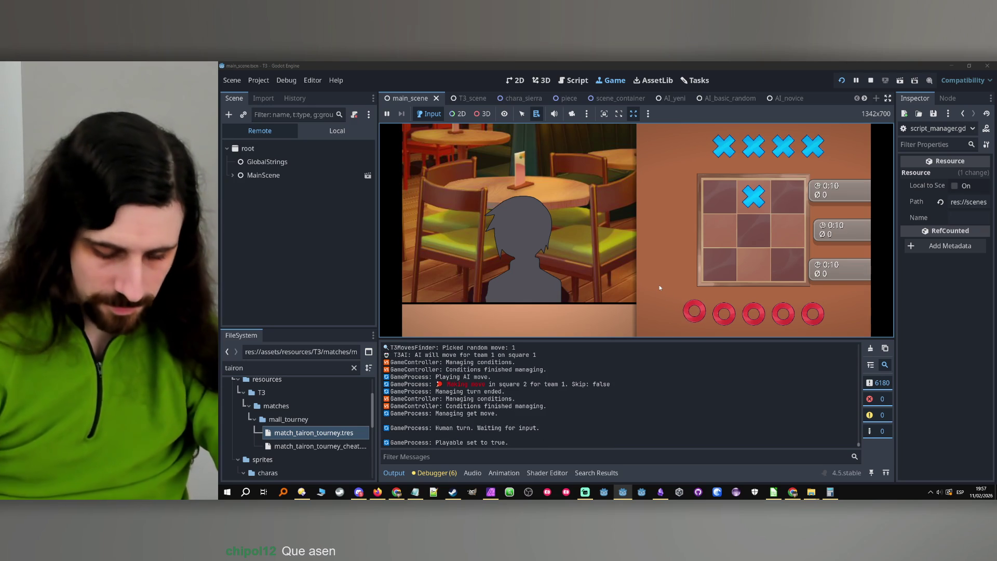
# - Skip three tic-tac-toe rounds with S and pick a reply after losing the match
pyautogui.press('s')
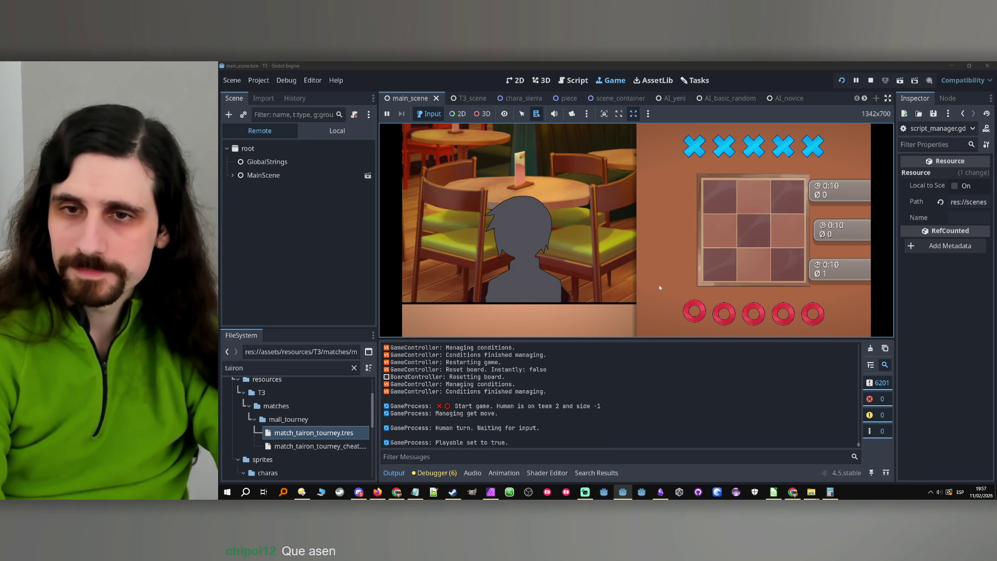
pyautogui.press('s')
pyautogui.press('s')
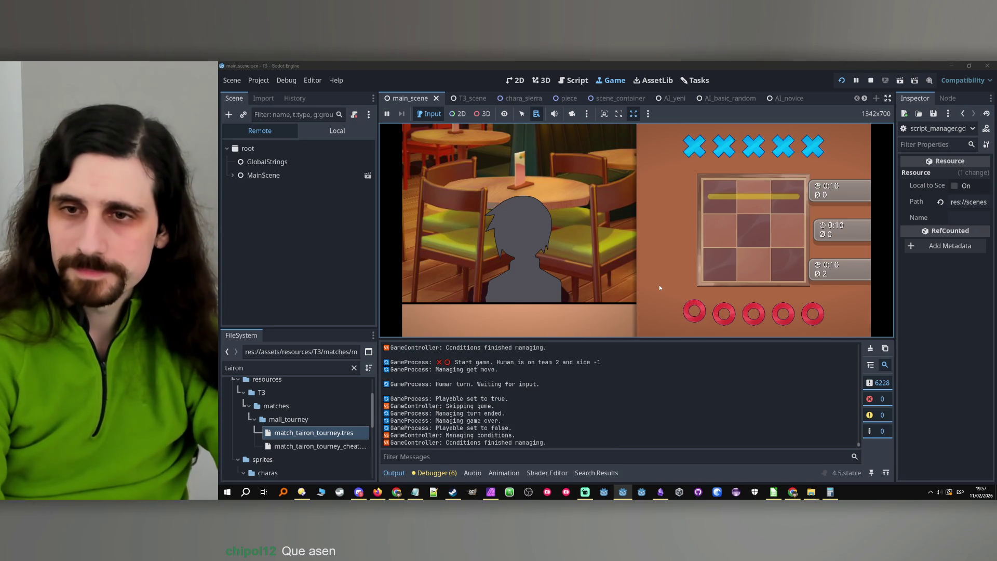
pyautogui.press('s')
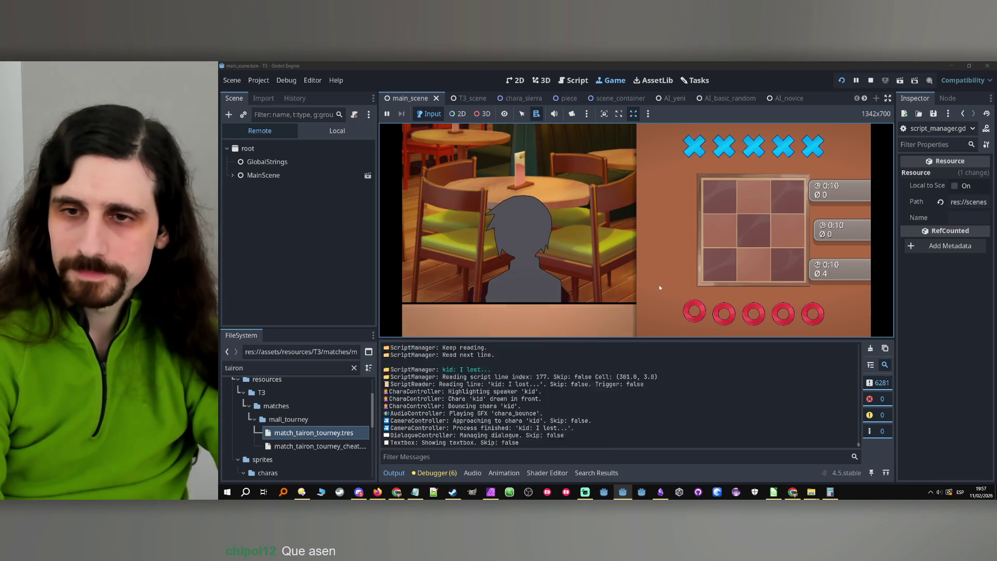
pyautogui.click(641, 266)
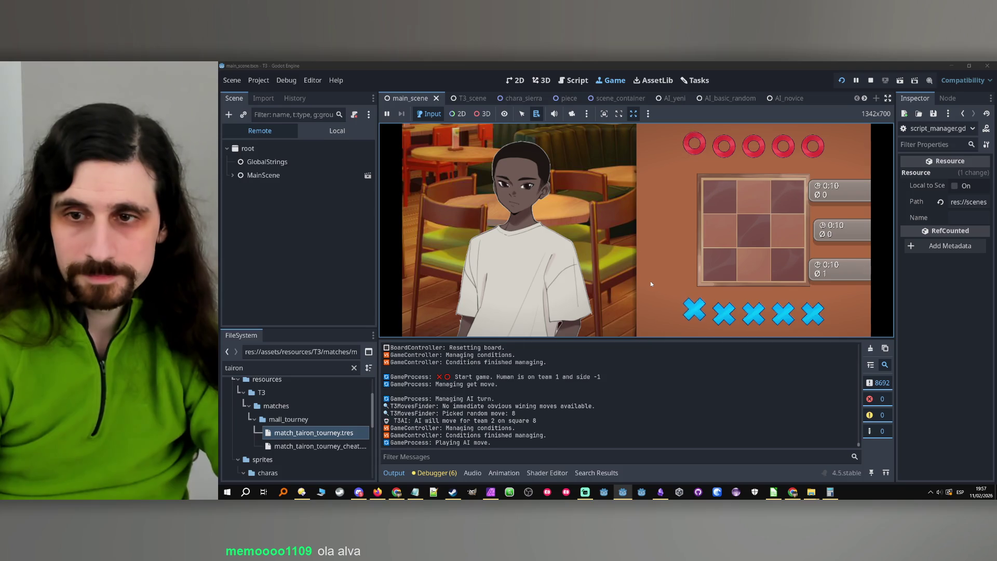
# - Skip the remaining rounds, answer that you lost on purpose, then restart and stop the game
pyautogui.press('s')
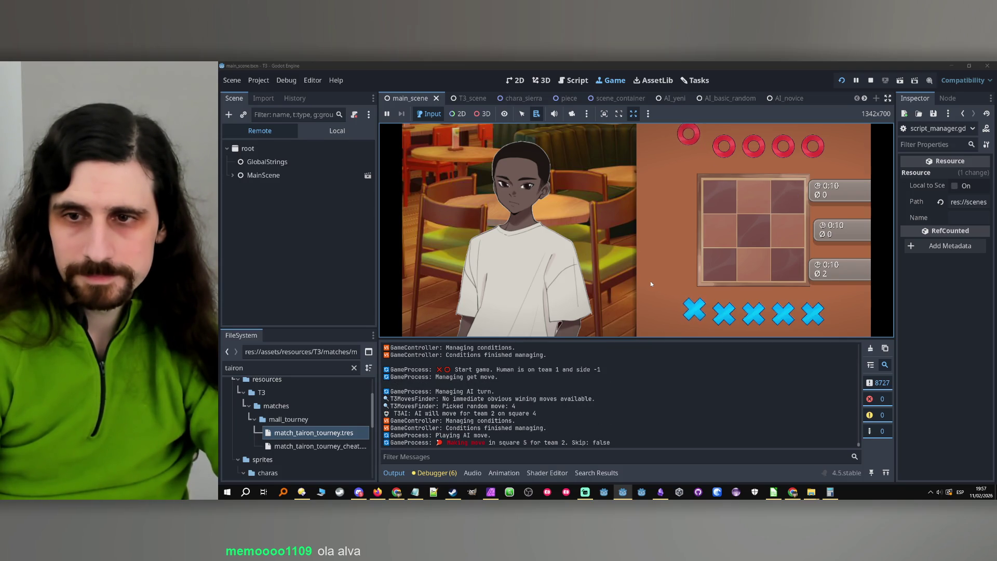
pyautogui.press('s')
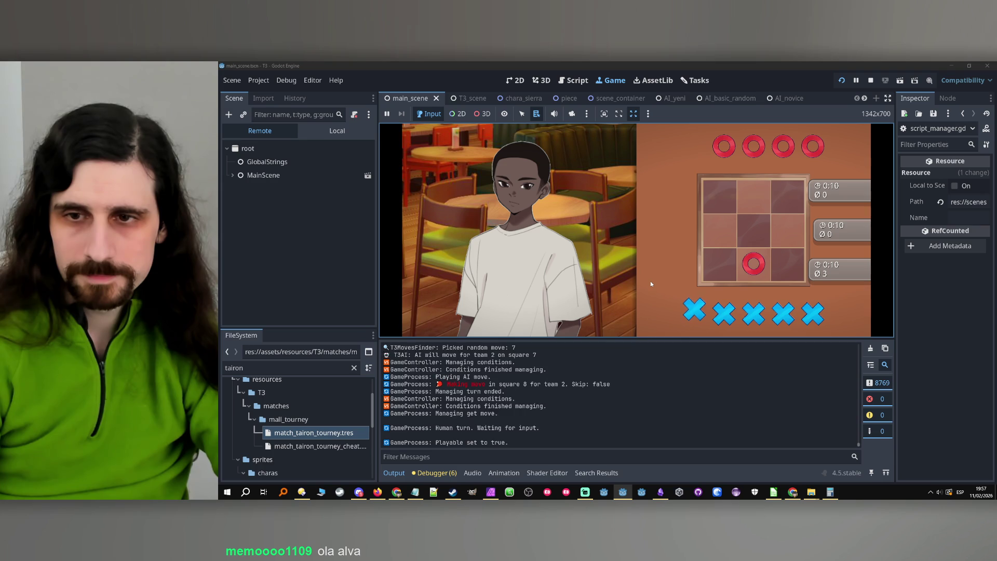
pyautogui.press('s')
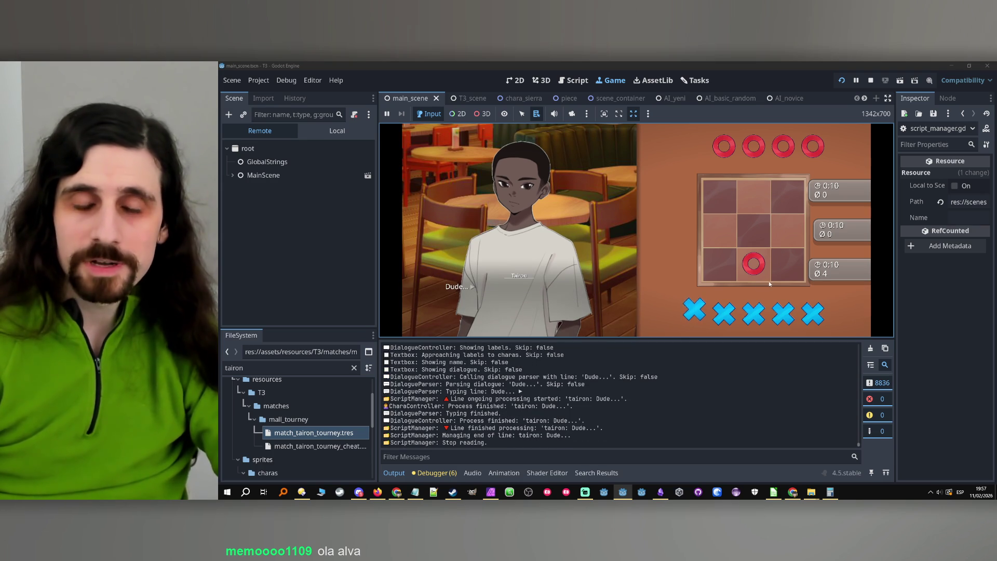
pyautogui.click(607, 299)
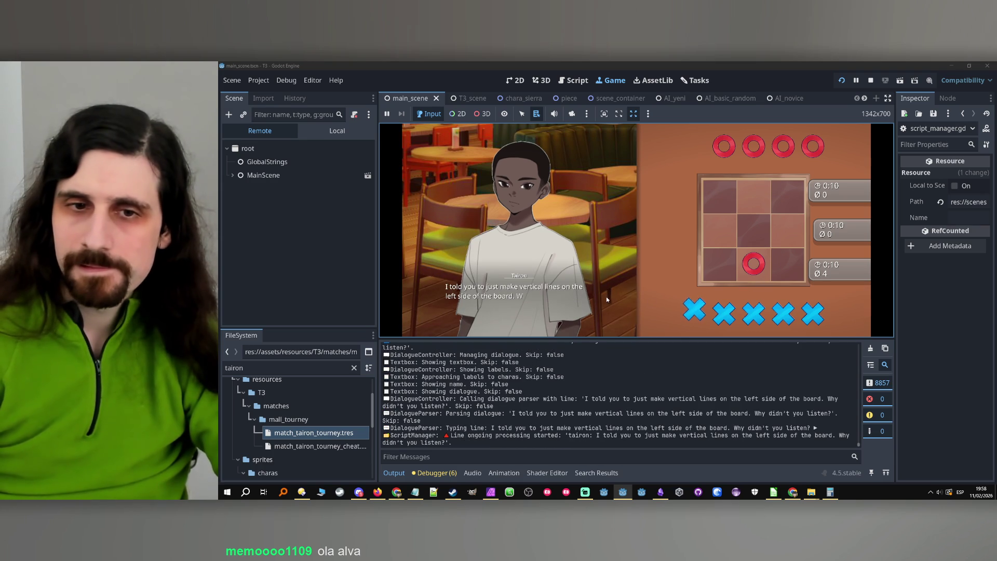
pyautogui.click(605, 306)
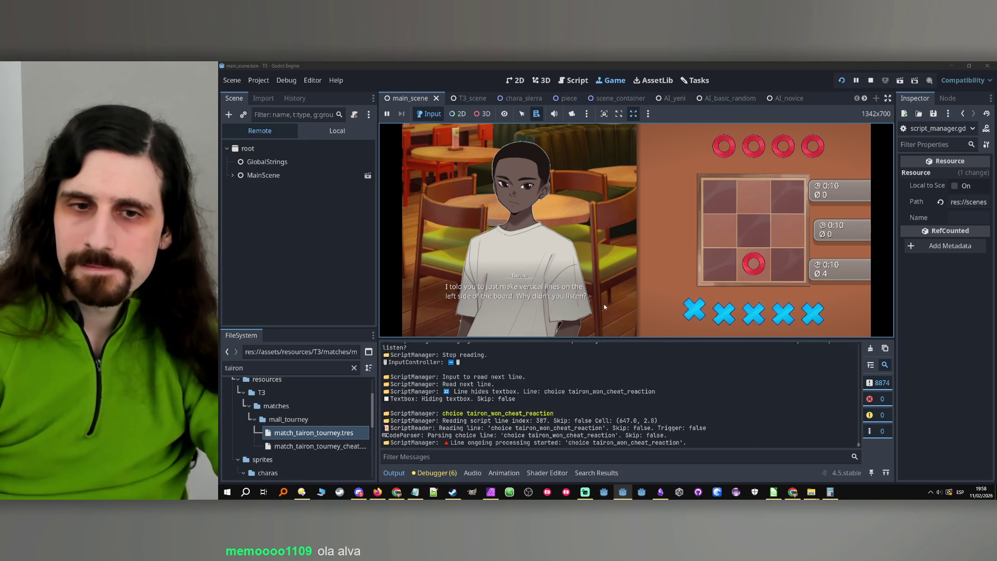
pyautogui.click(613, 264)
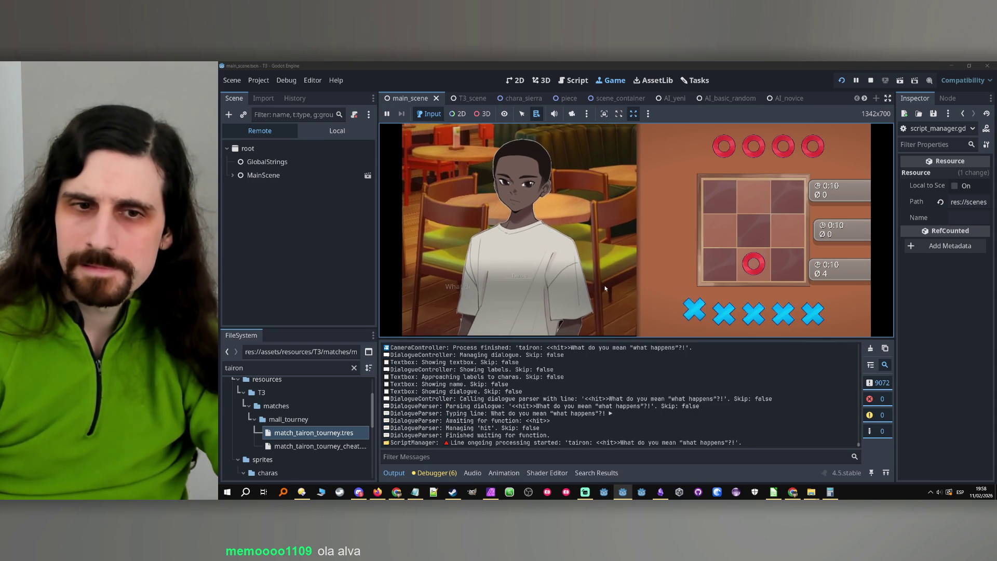
pyautogui.press('F5')
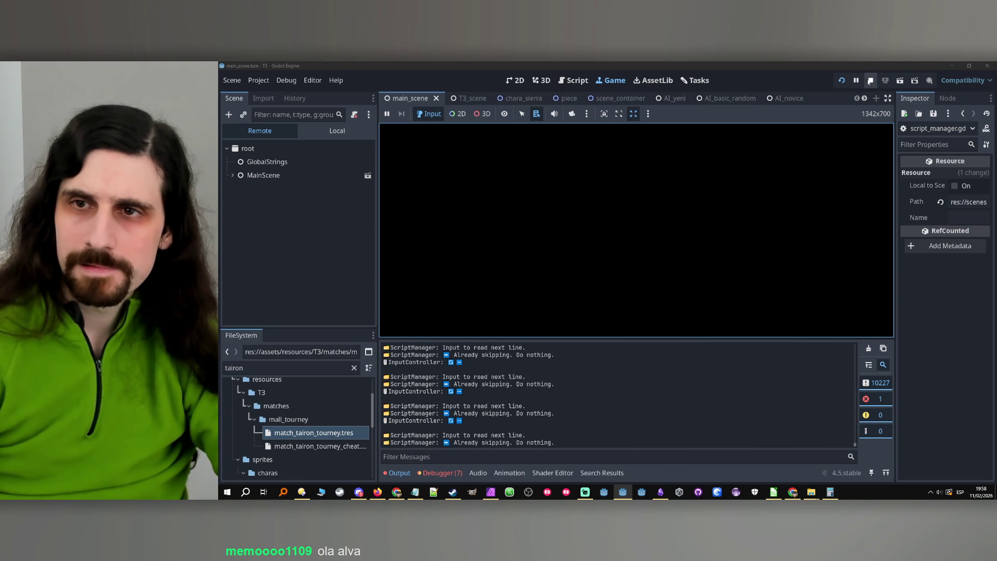
pyautogui.click(870, 82)
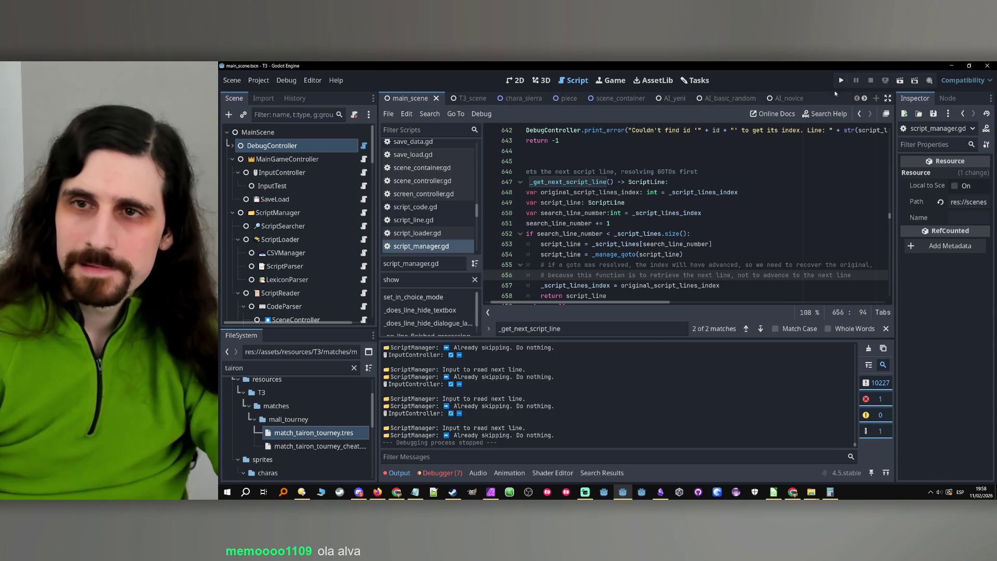
# - Relaunch the project with Run Project to playtest again
pyautogui.click(841, 81)
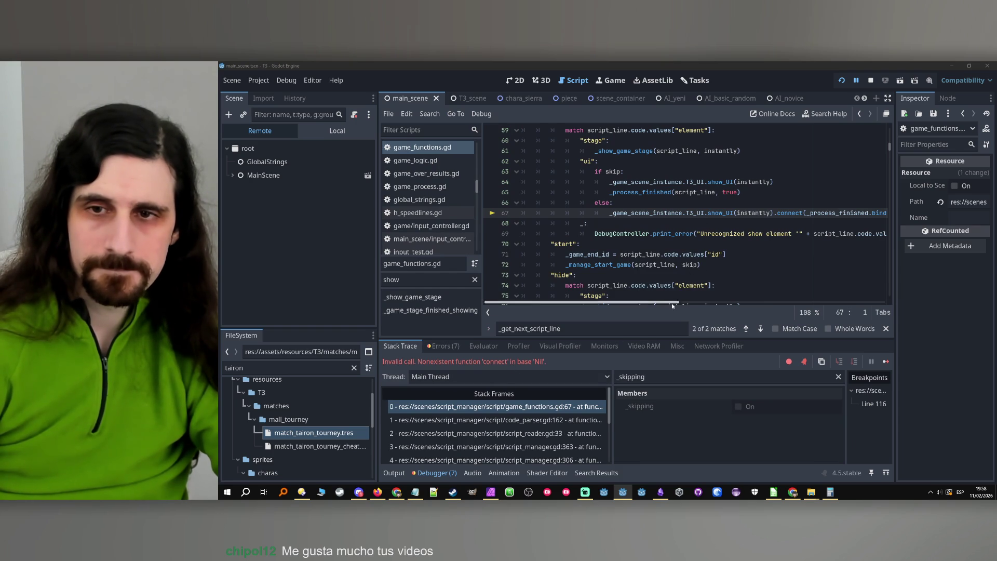
pyautogui.scroll(2, 644, 260)
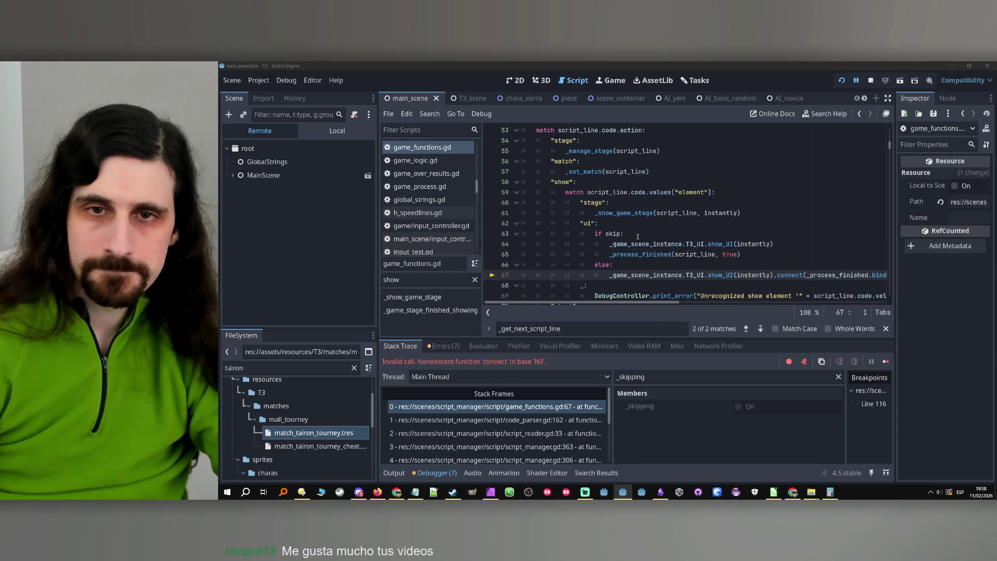
pyautogui.scroll(-1, 640, 244)
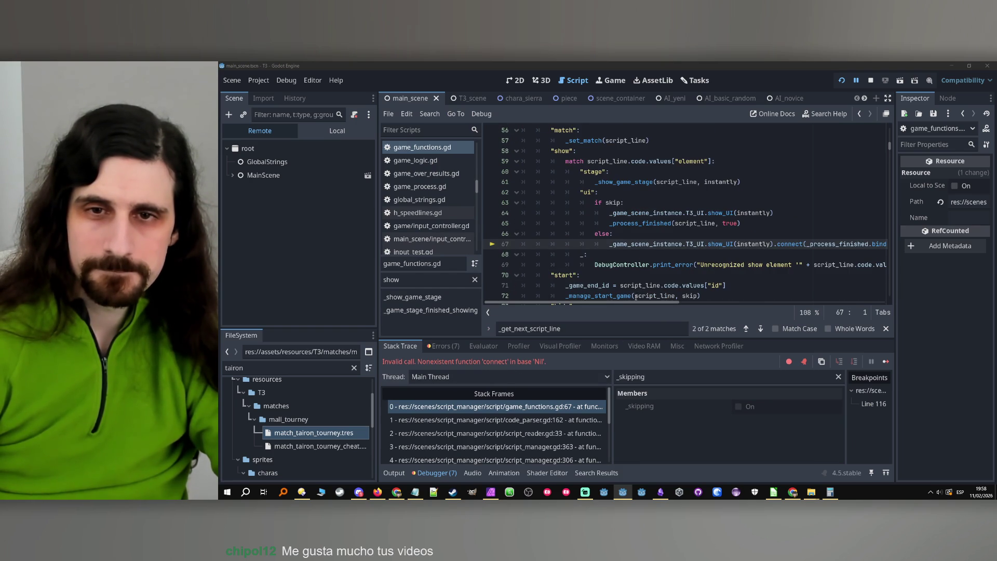
pyautogui.moveTo(636, 302)
pyautogui.mouseDown()
pyautogui.moveTo(718, 305)
pyautogui.moveTo(636, 305)
pyautogui.mouseUp()
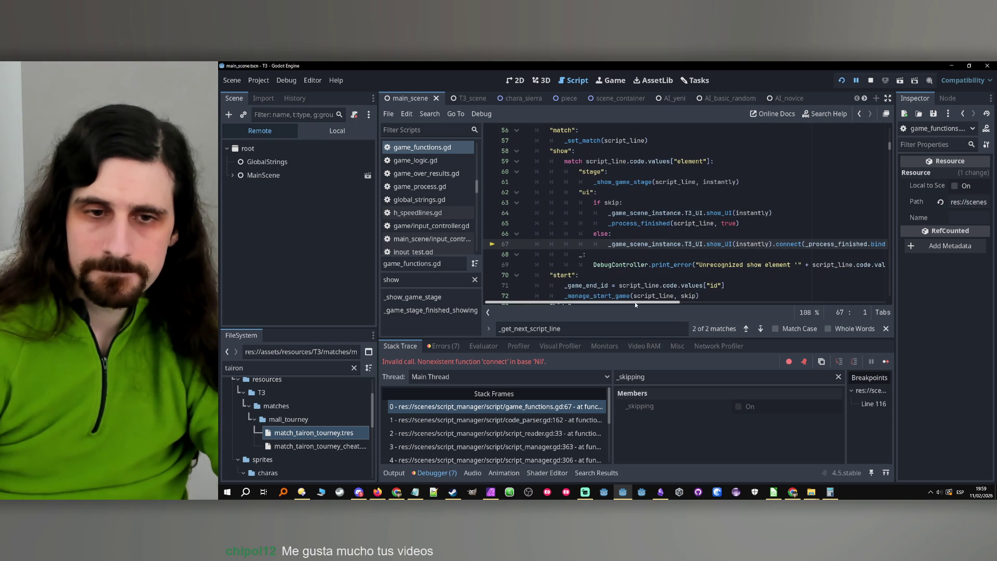
pyautogui.click(410, 474)
pyautogui.click(394, 473)
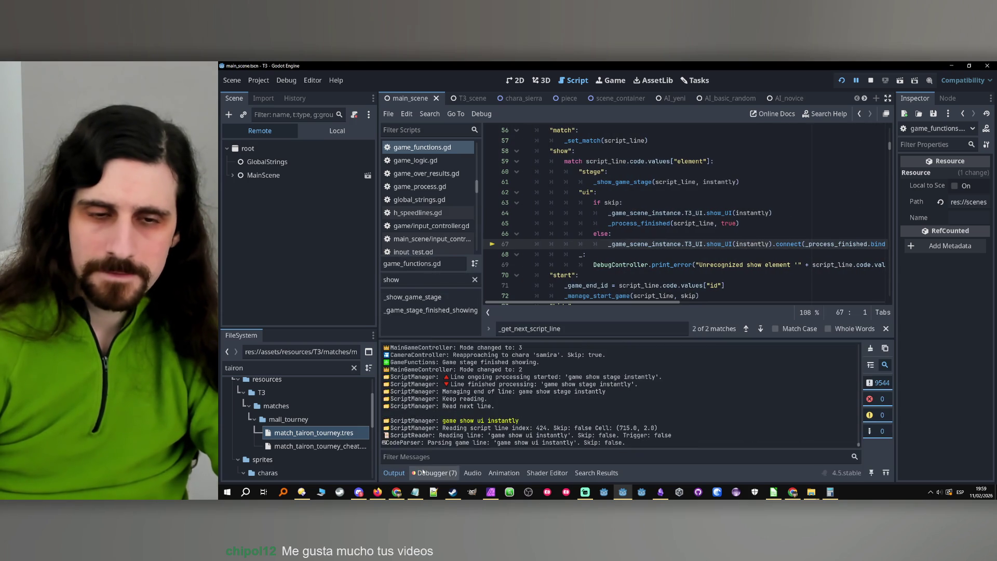
pyautogui.click(434, 472)
pyautogui.click(393, 473)
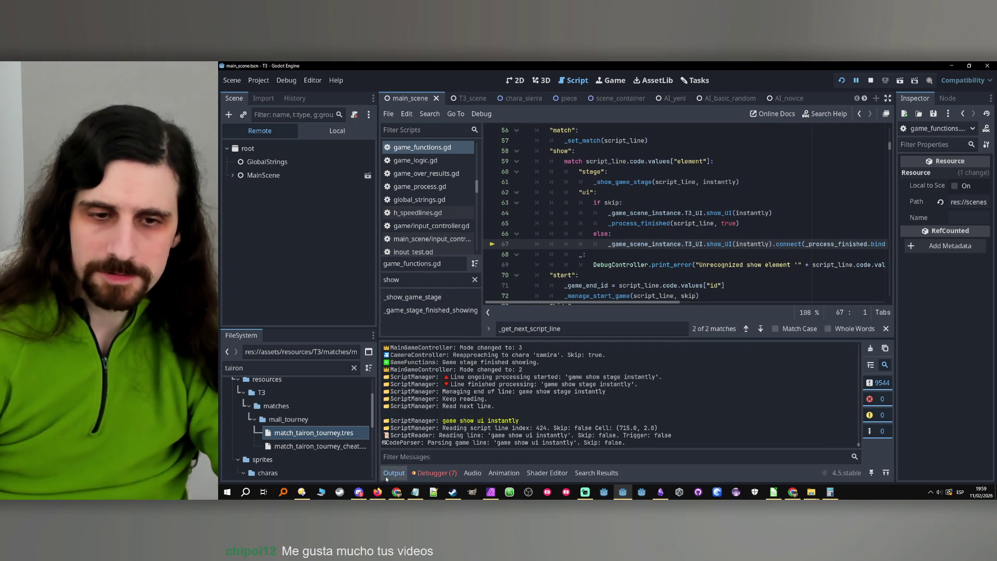
pyautogui.scroll(3, 510, 412)
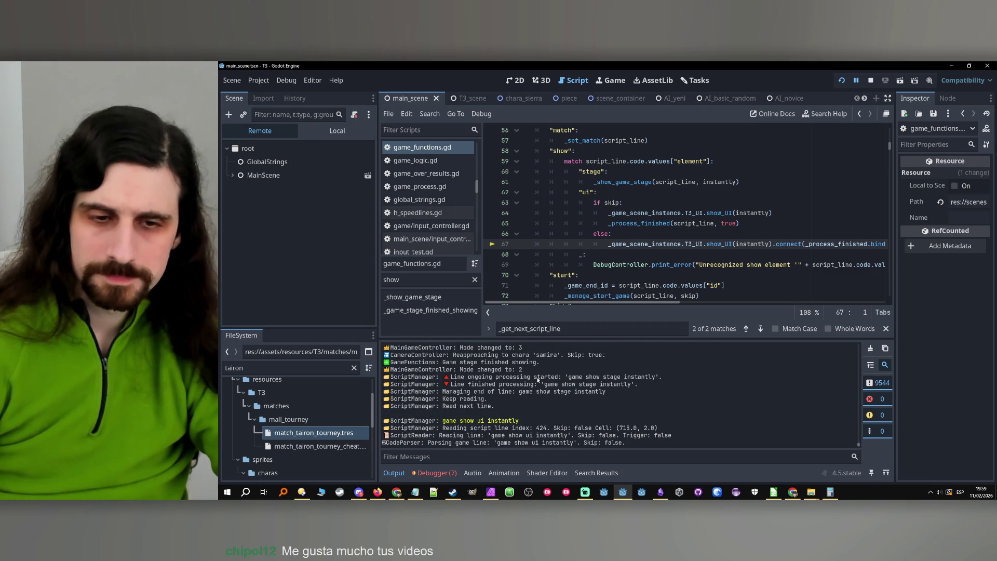
pyautogui.scroll(2, 530, 407)
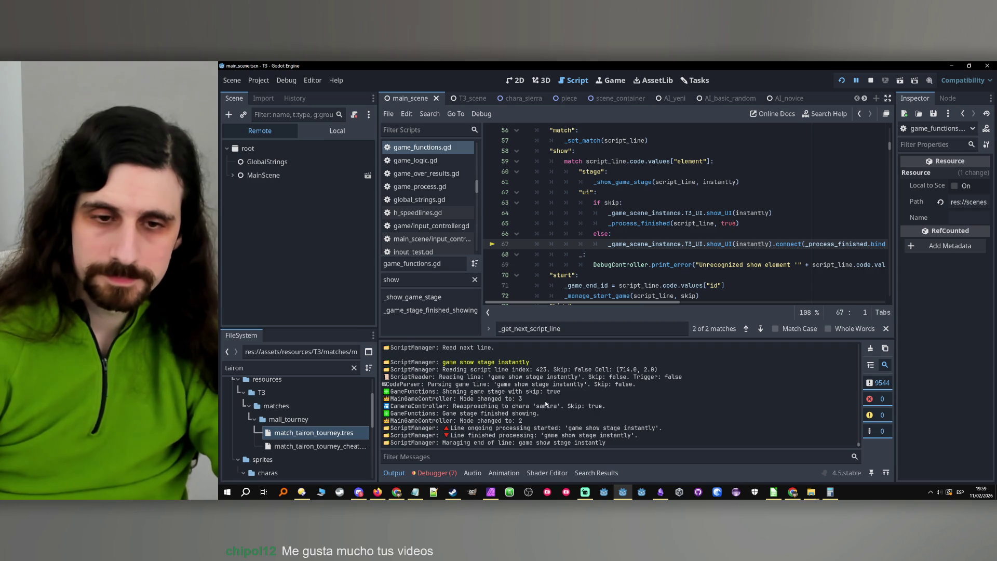
pyautogui.scroll(-1, 546, 404)
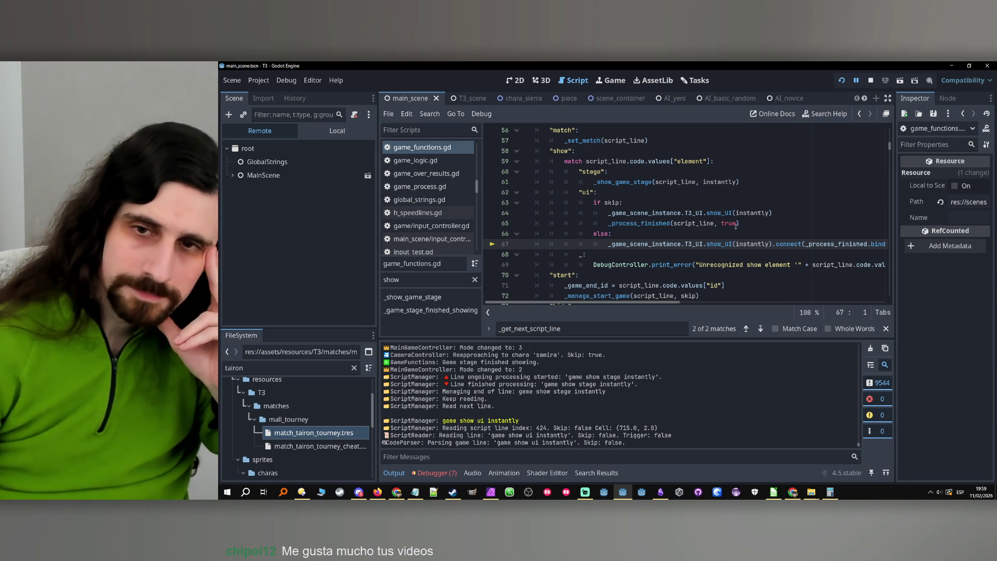
pyautogui.moveTo(655, 306)
pyautogui.mouseDown()
pyautogui.moveTo(699, 304)
pyautogui.moveTo(520, 374)
pyautogui.mouseUp()
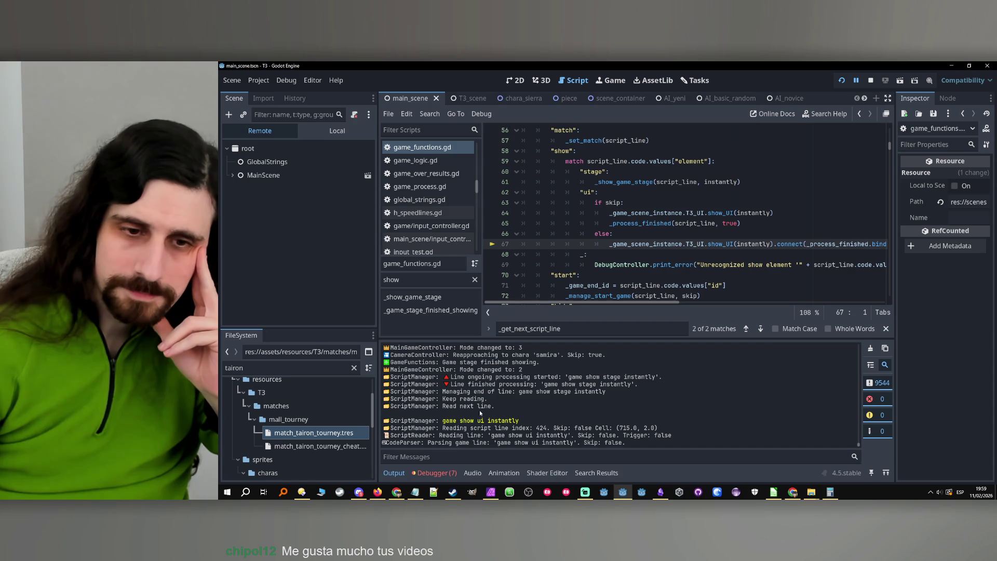
pyautogui.click(445, 471)
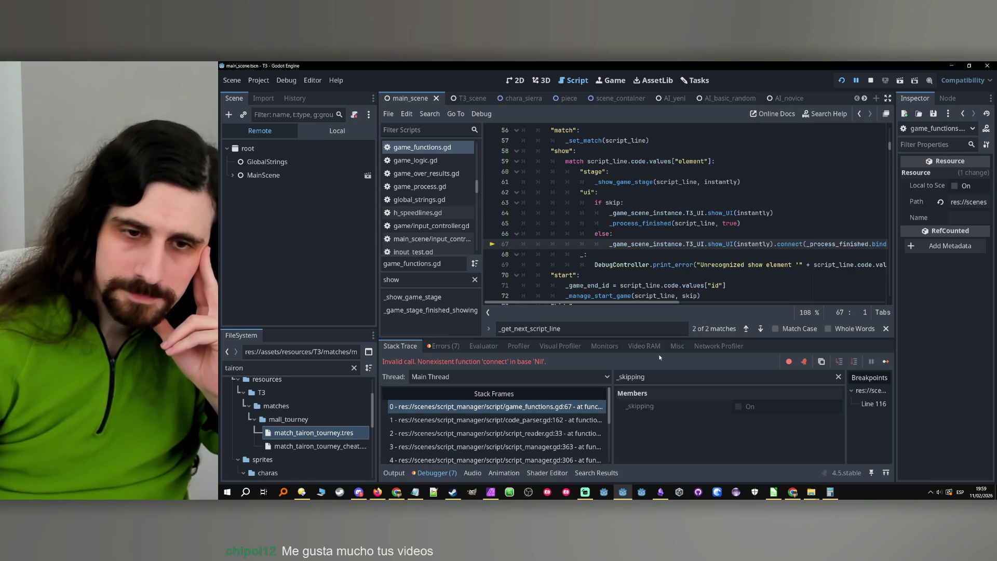
# - Filter the debugger members by _game_scene_instance, inspect its remote T3_UI node, then stop debugging
pyautogui.click(725, 243)
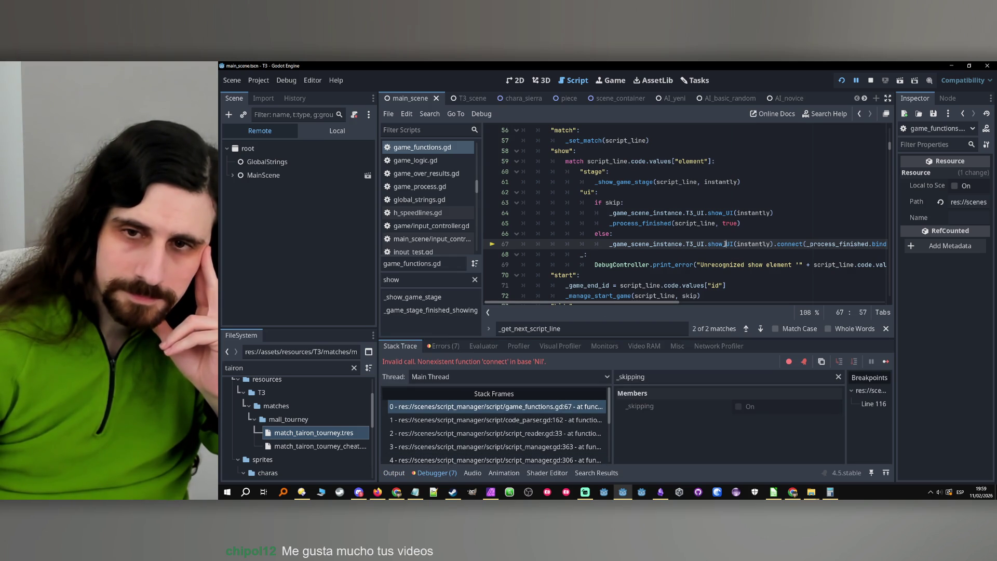
pyautogui.doubleClick(726, 244)
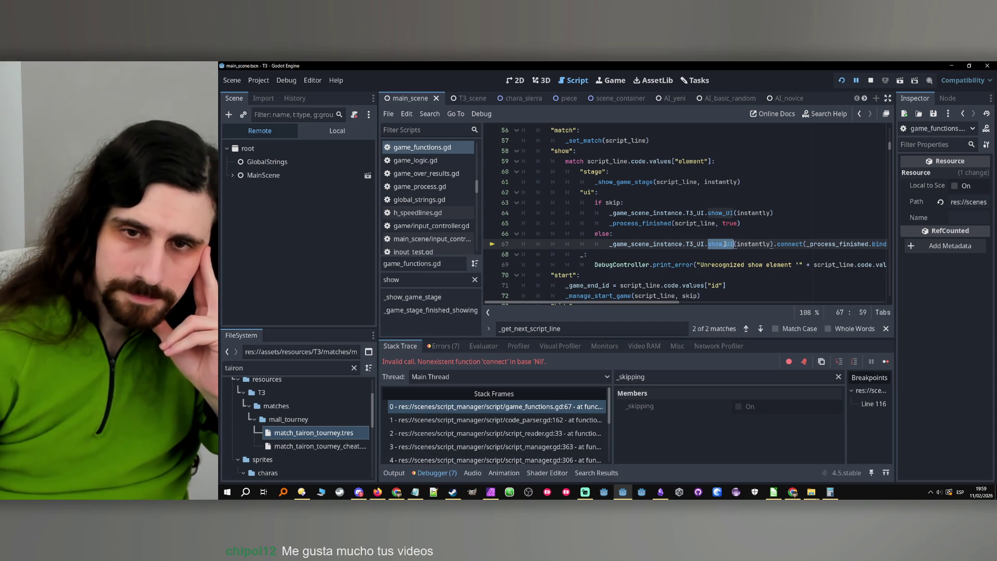
pyautogui.doubleClick(670, 243)
pyautogui.hotkey('ctrl', 'c')
pyautogui.doubleClick(661, 377)
pyautogui.hotkey('ctrl', 'v')
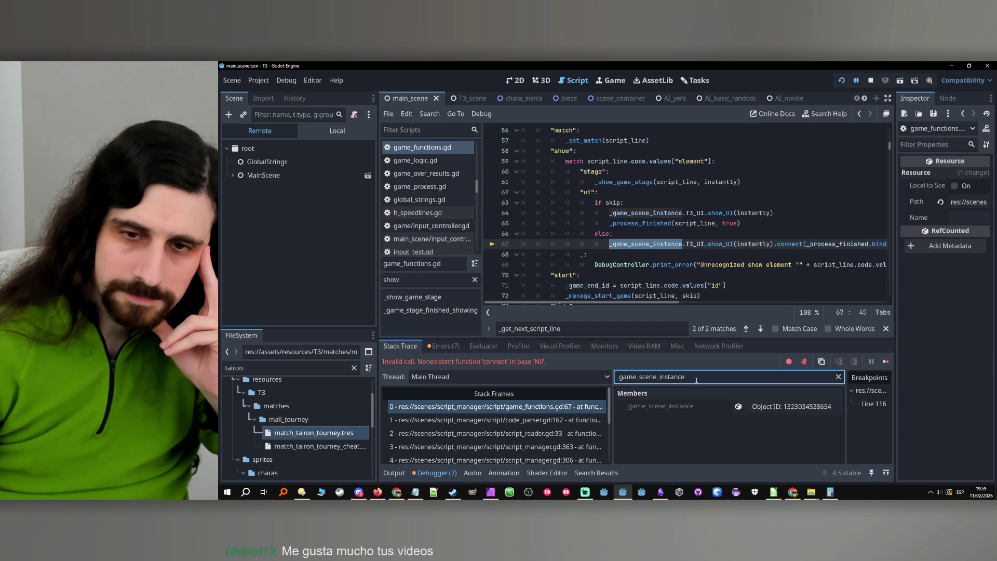
pyautogui.click(779, 407)
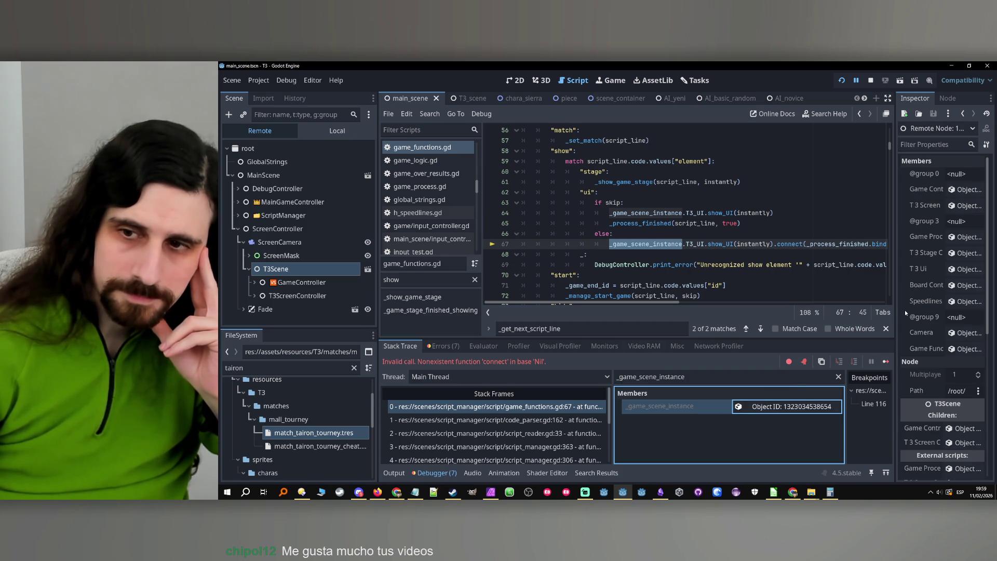
pyautogui.click(967, 269)
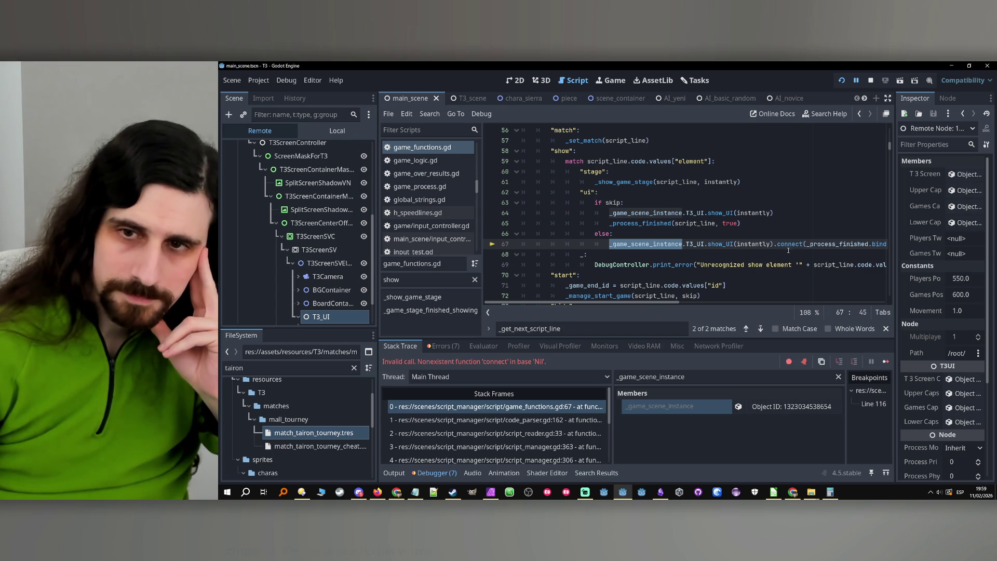
pyautogui.click(721, 243)
pyautogui.doubleClick(721, 244)
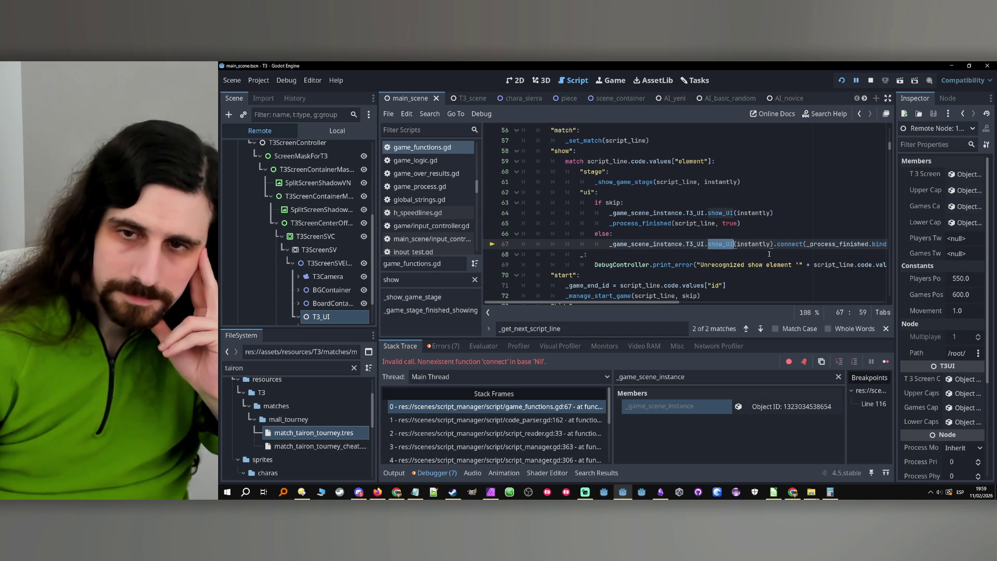
pyautogui.click(871, 83)
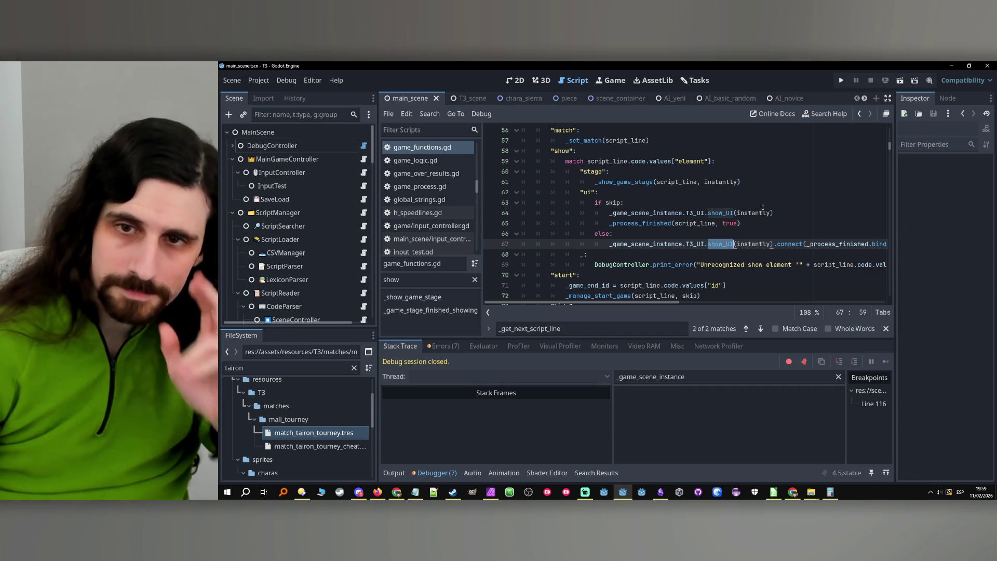
# - Follow show_UI into T3_UI.gd and jump to the _show_games_capsule definition
pyautogui.keyDown('ctrl'); pyautogui.click(718, 243); pyautogui.keyUp('ctrl')
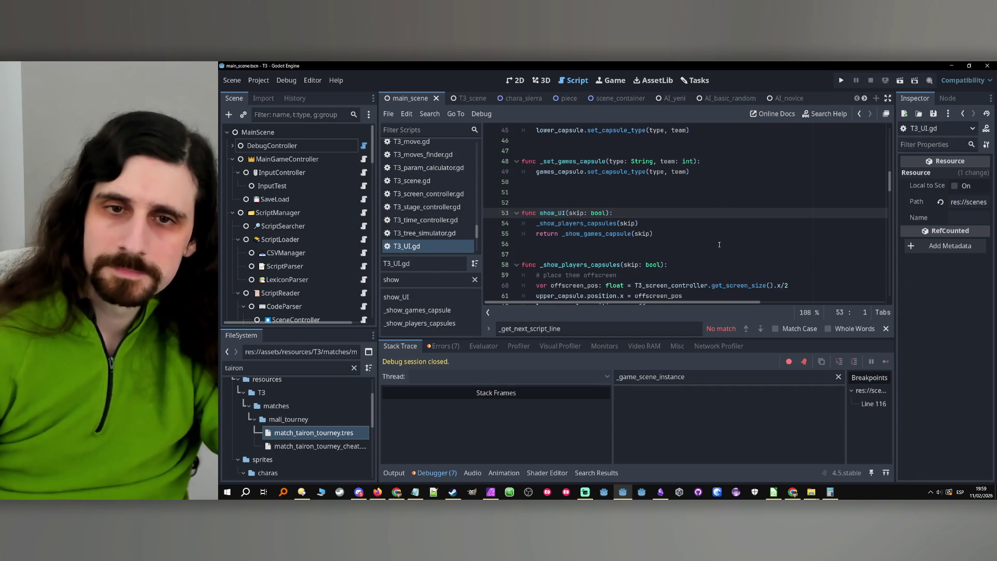
pyautogui.click(648, 240)
pyautogui.click(599, 234)
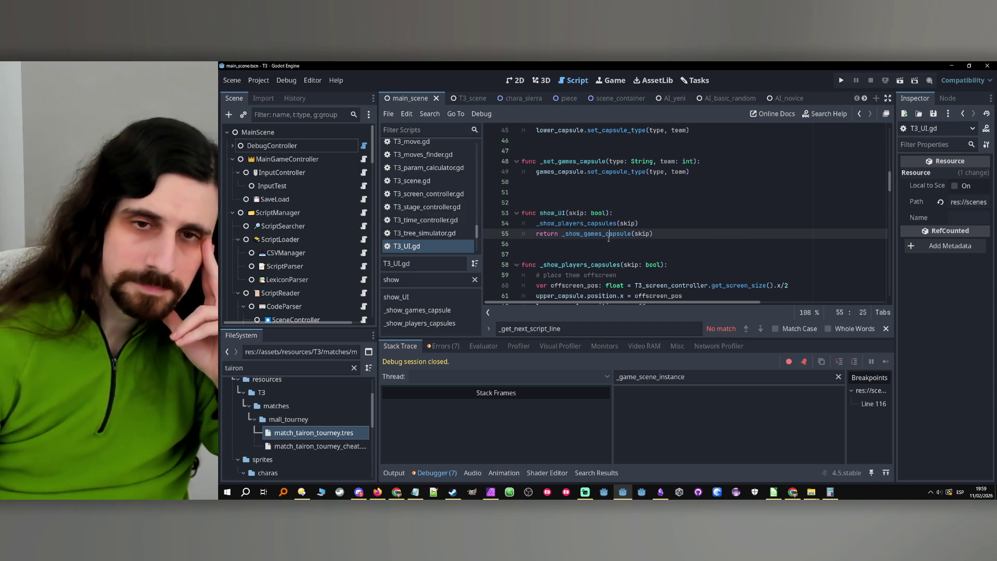
pyautogui.keyDown('ctrl'); pyautogui.click(600, 235); pyautogui.keyUp('ctrl')
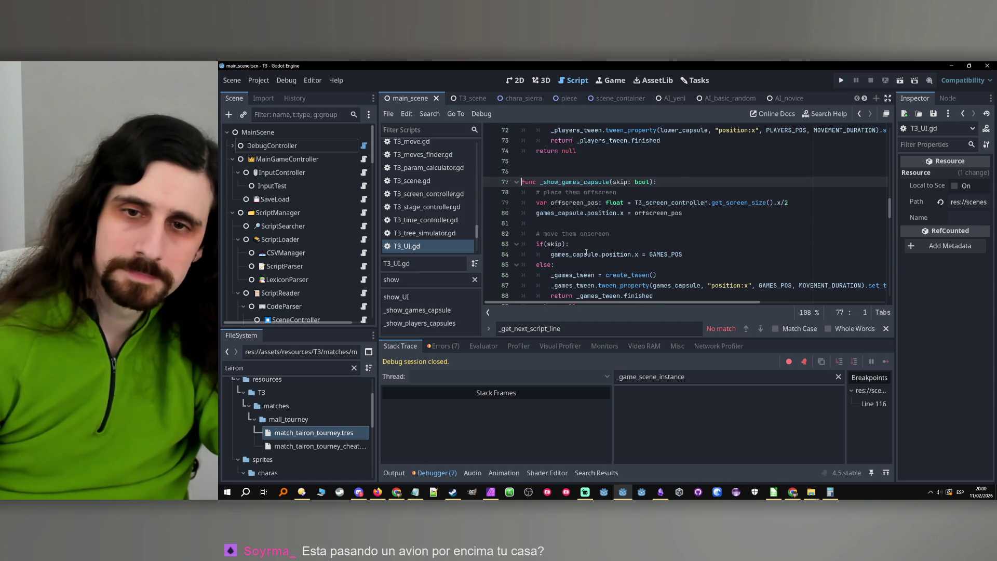
pyautogui.scroll(-2, 587, 252)
pyautogui.click(584, 245)
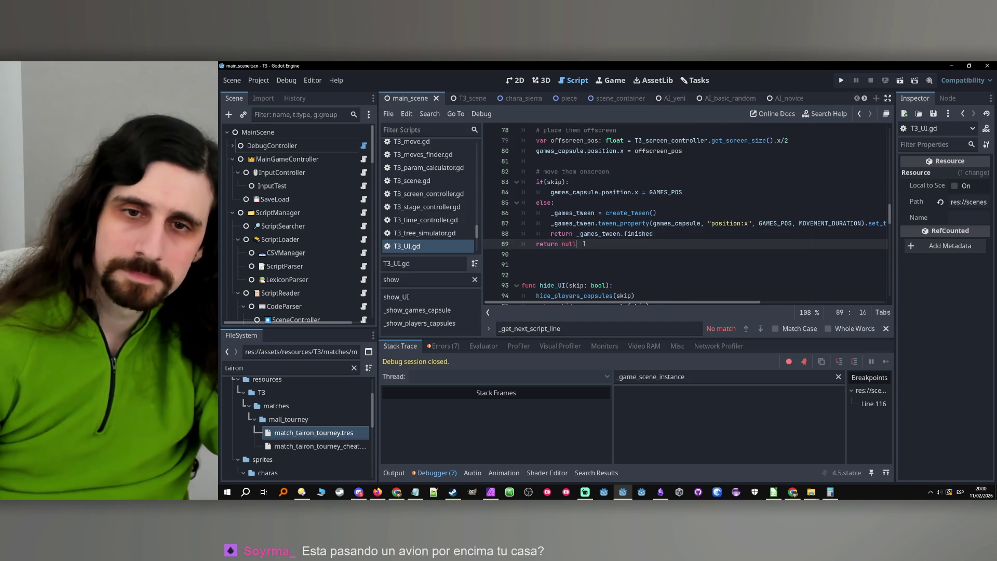
pyautogui.doubleClick(565, 235)
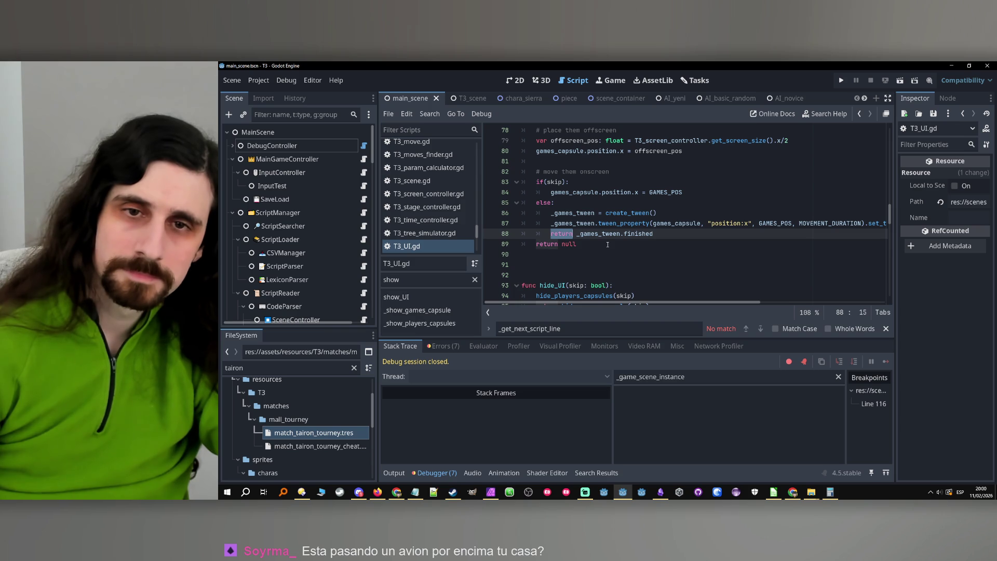
pyautogui.scroll(1, 608, 244)
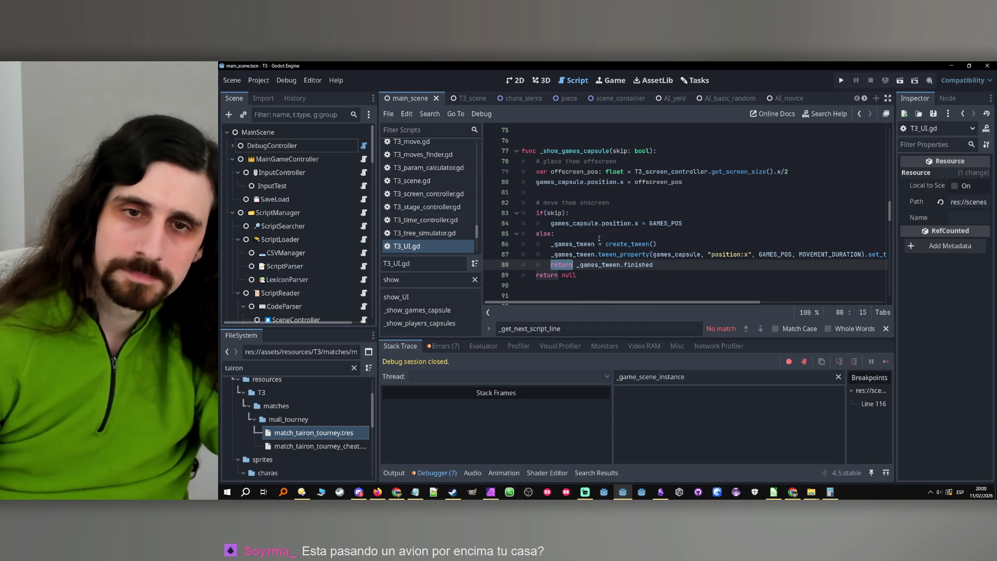
# - Change line 83's condition from 'if(skip):' to 'if skip:'
pyautogui.click(545, 213)
pyautogui.press('BackSpace')
pyautogui.press('Right')
pyautogui.press('Right')
pyautogui.press('Right')
pyautogui.press('BackSpace')
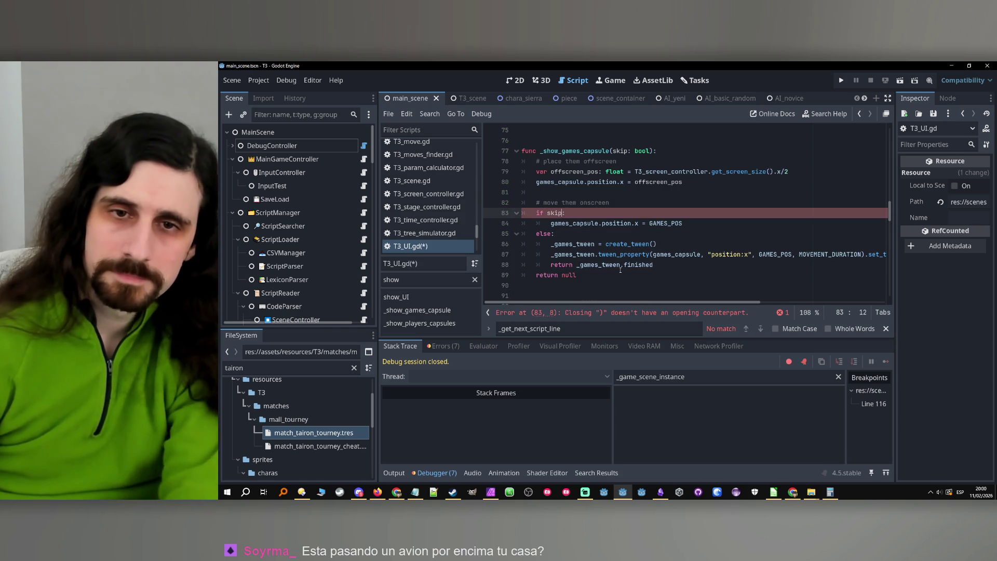
pyautogui.click(620, 265)
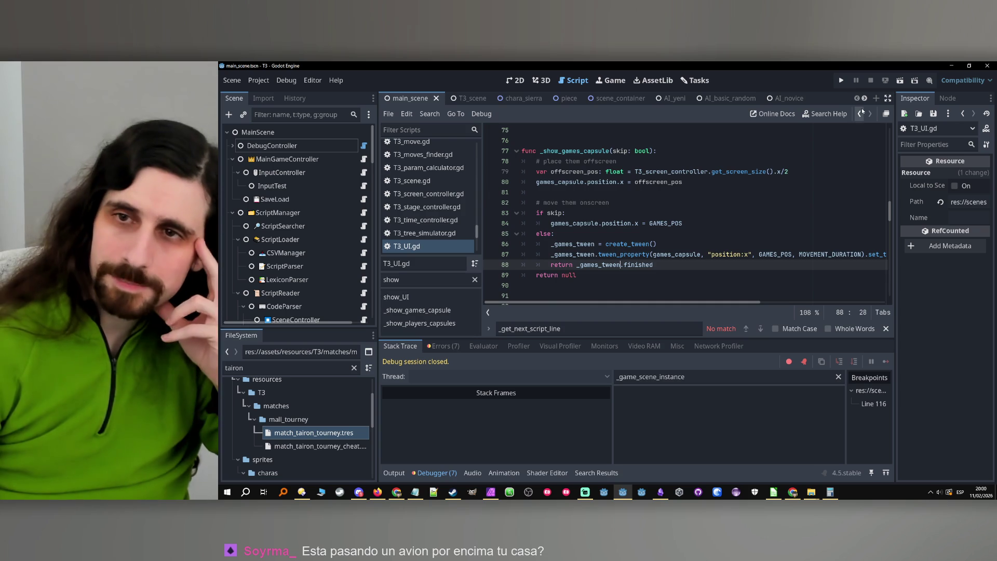
# - Navigate back through the code history to game_functions.gd line 67
pyautogui.click(861, 114)
pyautogui.click(860, 114)
pyautogui.click(861, 113)
pyautogui.click(860, 113)
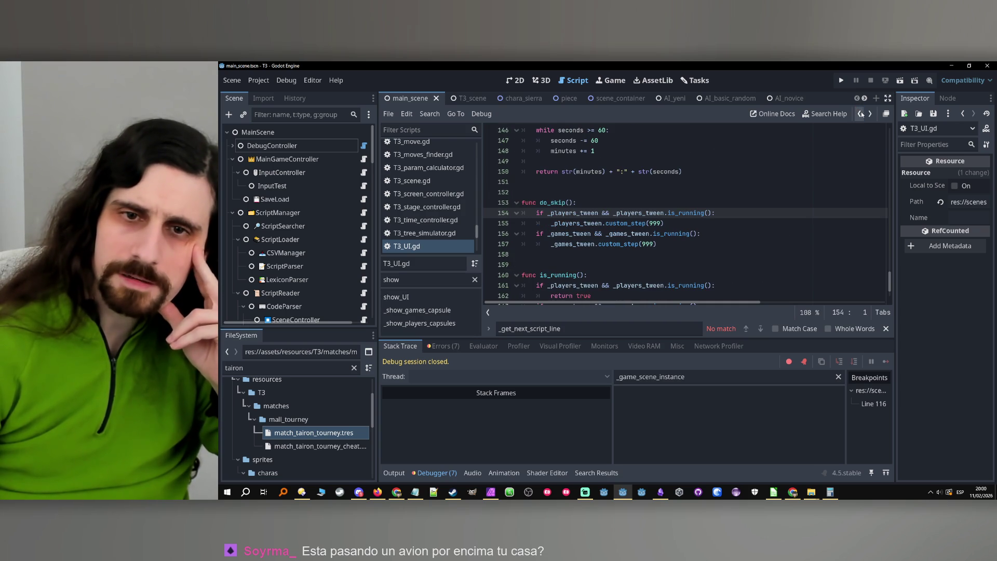
pyautogui.click(861, 113)
pyautogui.click(861, 114)
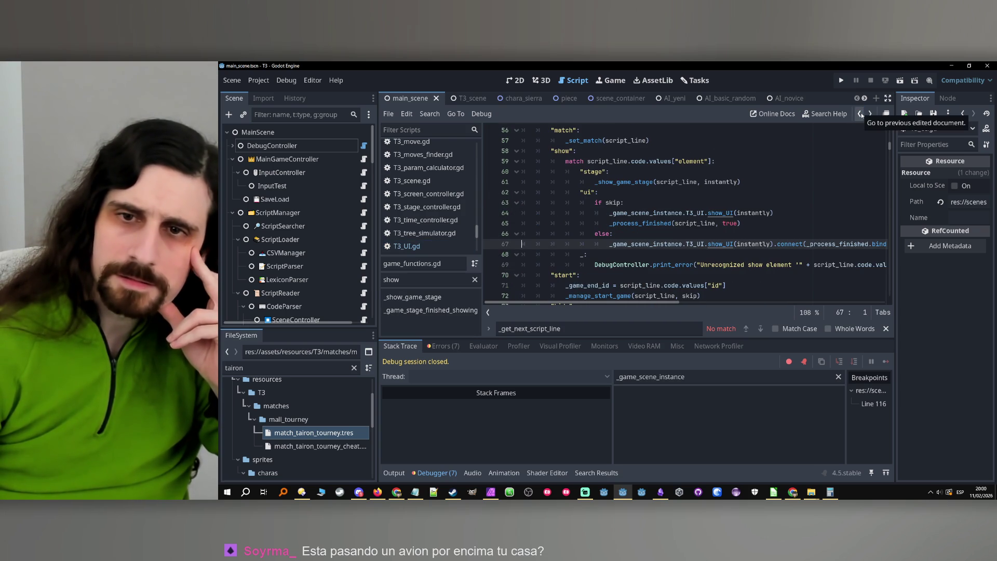
# - Open the Errors list and jump to the line raising the connect-on-Nil error
pyautogui.click(714, 235)
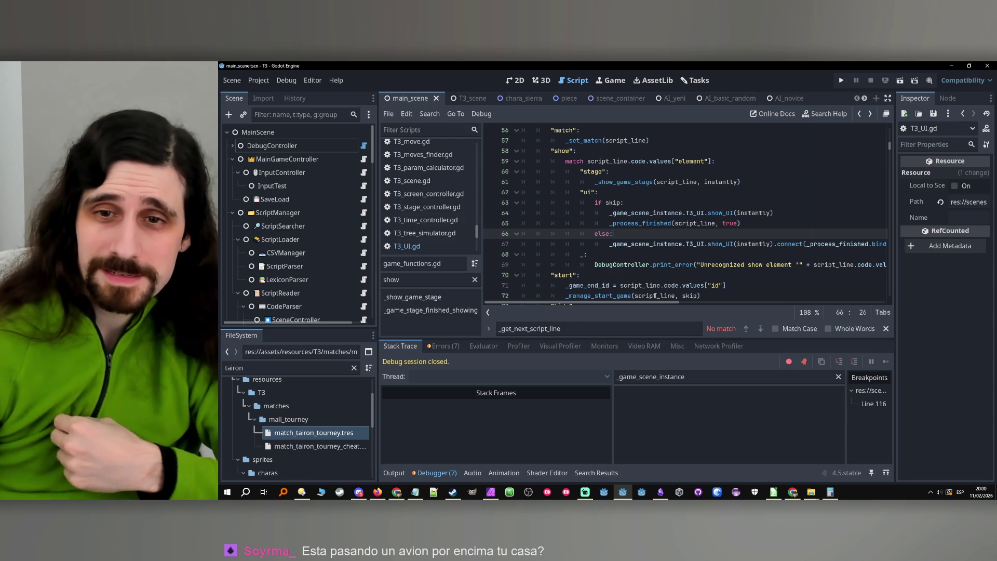
pyautogui.moveTo(659, 304)
pyautogui.mouseDown()
pyautogui.moveTo(669, 306)
pyautogui.moveTo(609, 304)
pyautogui.mouseUp()
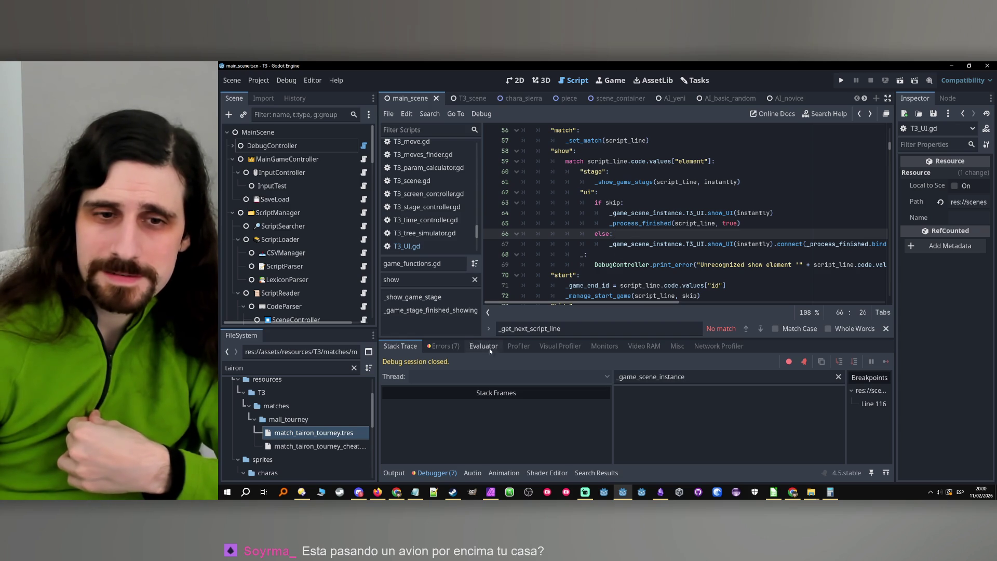
pyautogui.click(443, 346)
pyautogui.click(440, 456)
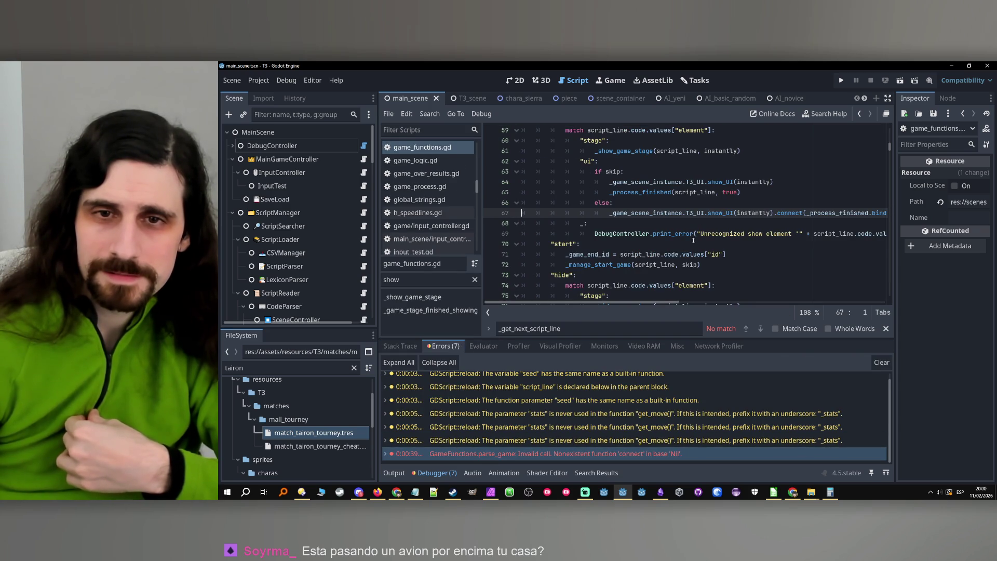
pyautogui.scroll(1, 684, 253)
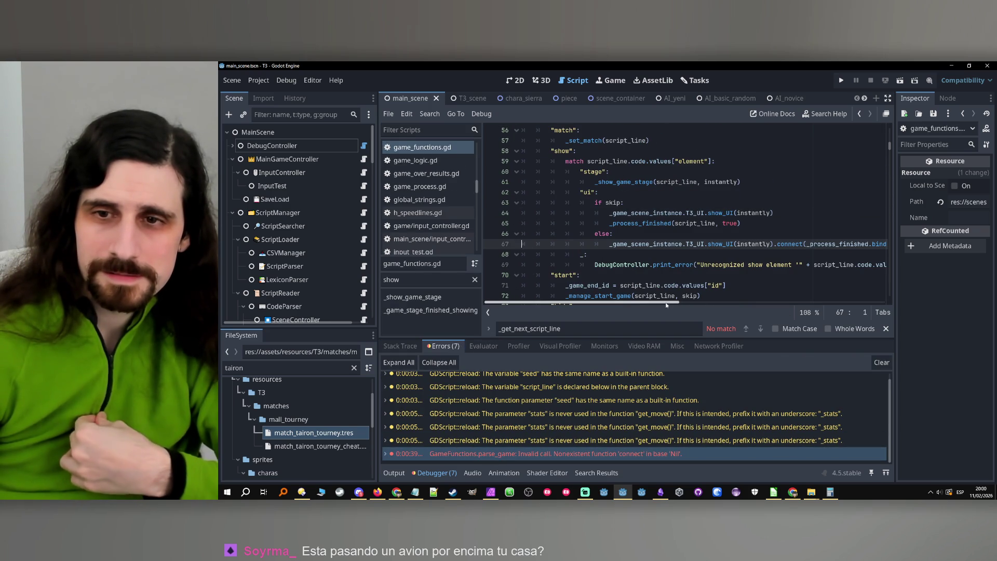
pyautogui.scroll(4, 698, 245)
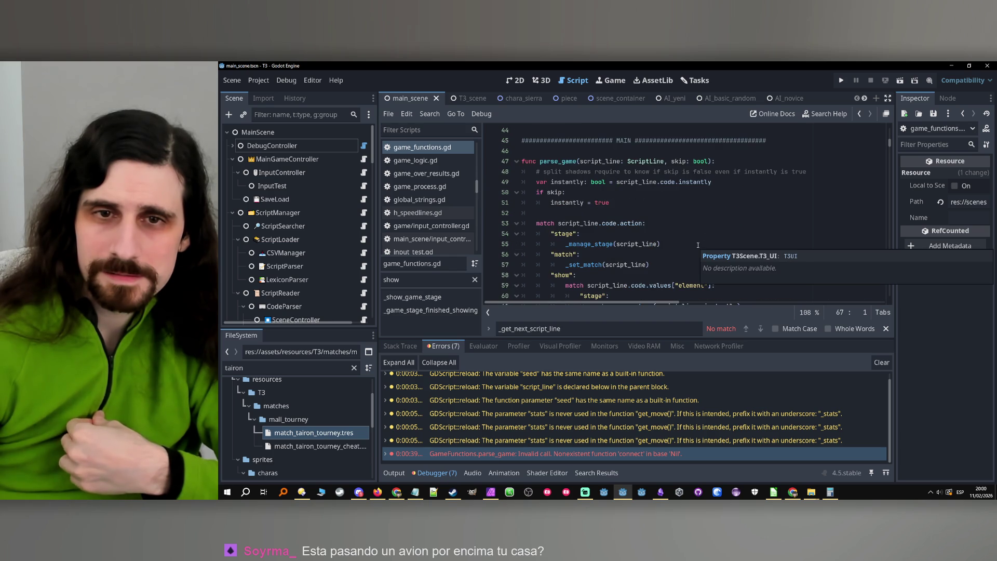
pyautogui.scroll(-4, 720, 256)
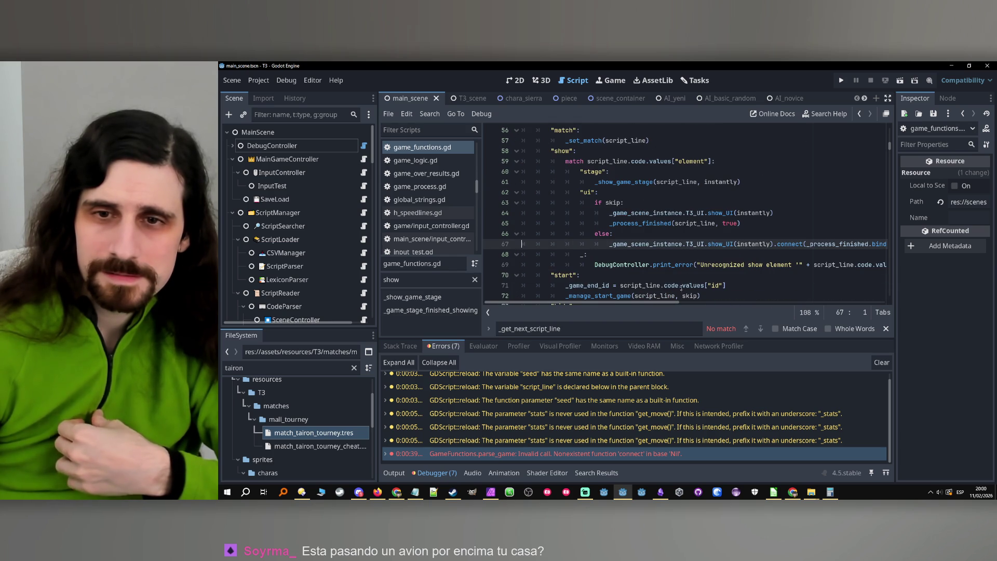
# - Follow show_UI into T3_UI.gd and on to the _show_games_capsule definition
pyautogui.click(723, 243)
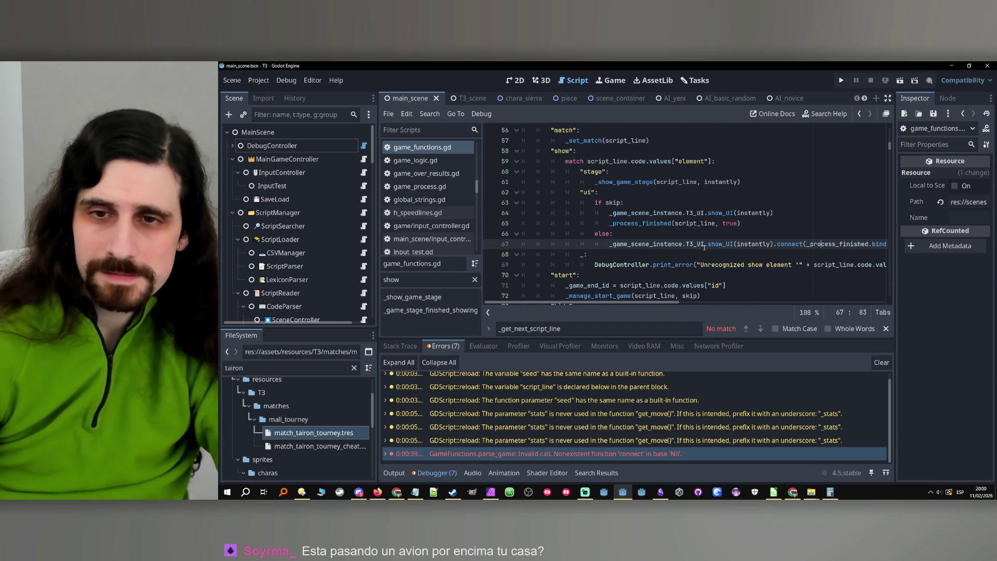
pyautogui.keyDown('ctrl'); pyautogui.click(722, 244); pyautogui.keyUp('ctrl')
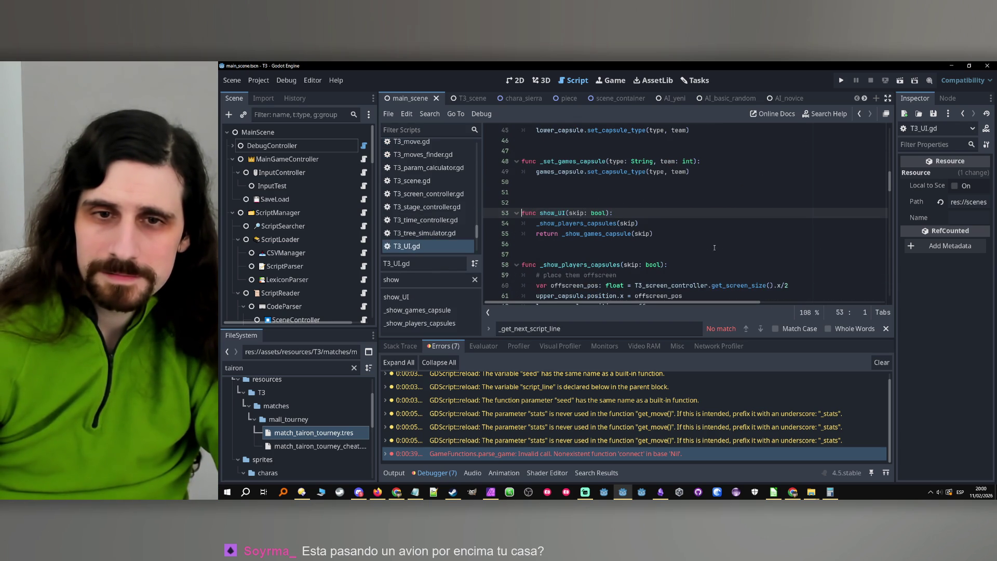
pyautogui.keyDown('ctrl'); pyautogui.click(603, 235); pyautogui.keyUp('ctrl')
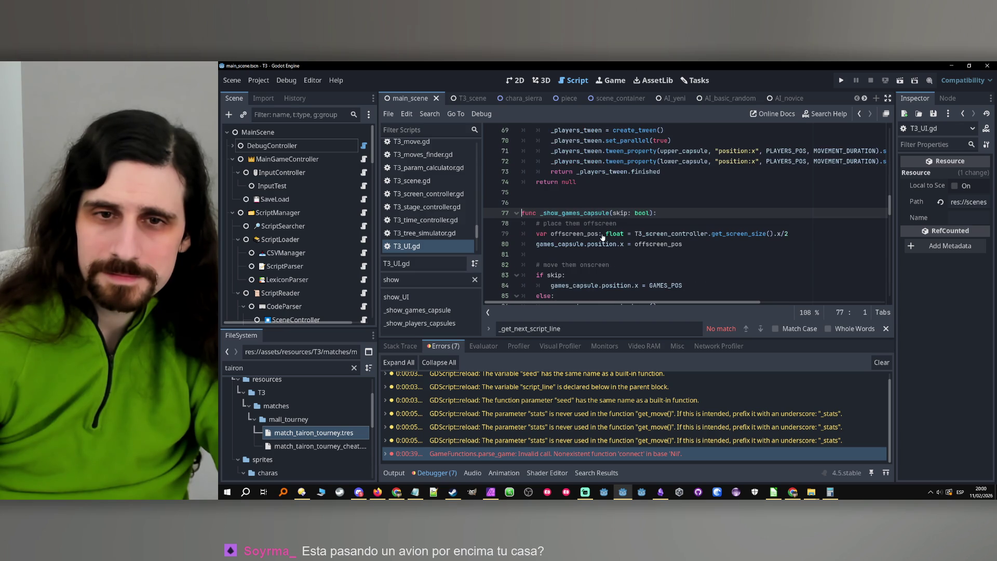
pyautogui.click(603, 234)
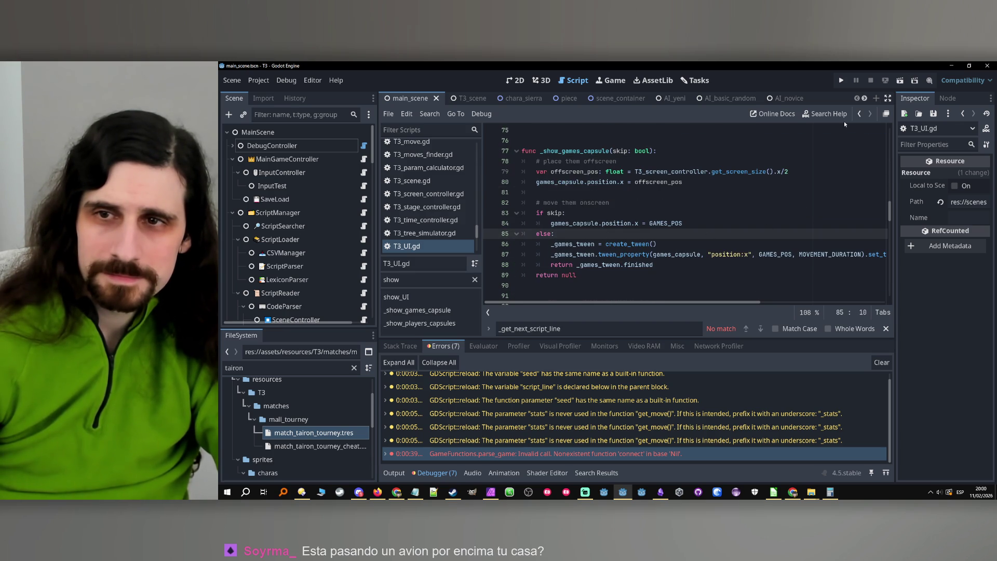
# - Return to game_functions.gd line 67 and select 'instantly' to highlight its uses
pyautogui.click(860, 115)
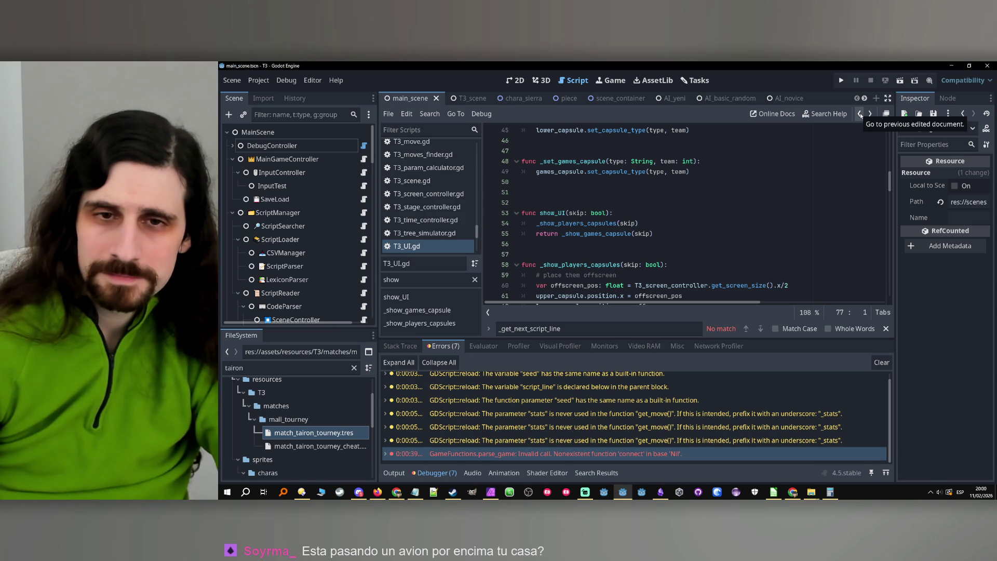
pyautogui.click(860, 114)
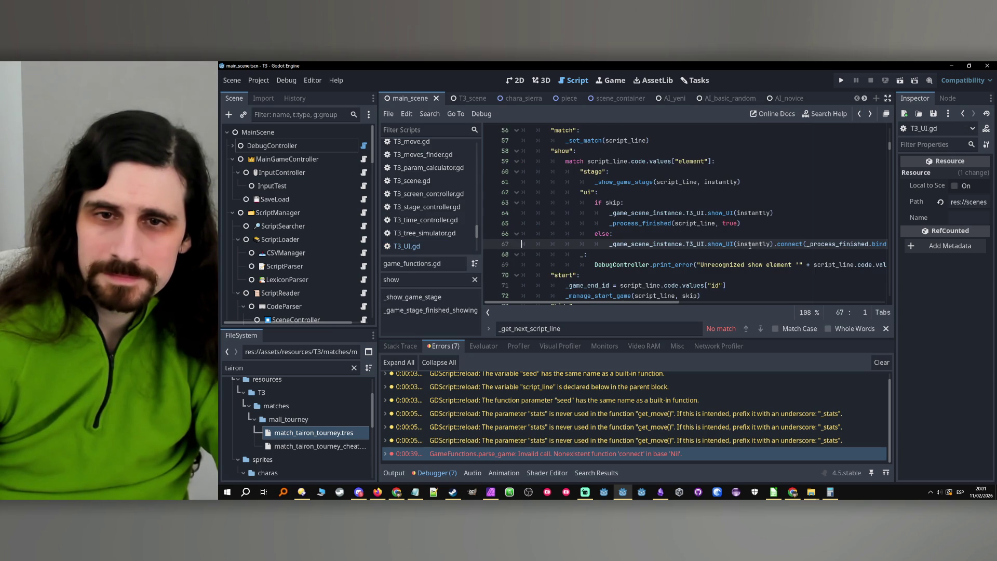
pyautogui.doubleClick(753, 244)
pyautogui.scroll(1, 675, 255)
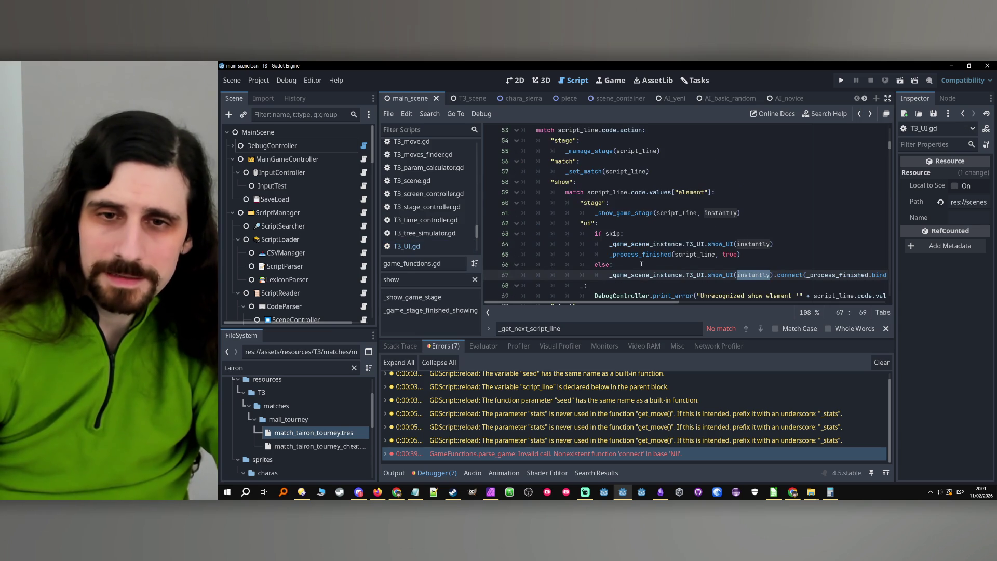
pyautogui.doubleClick(753, 244)
pyautogui.hotkey('ctrl', 'c')
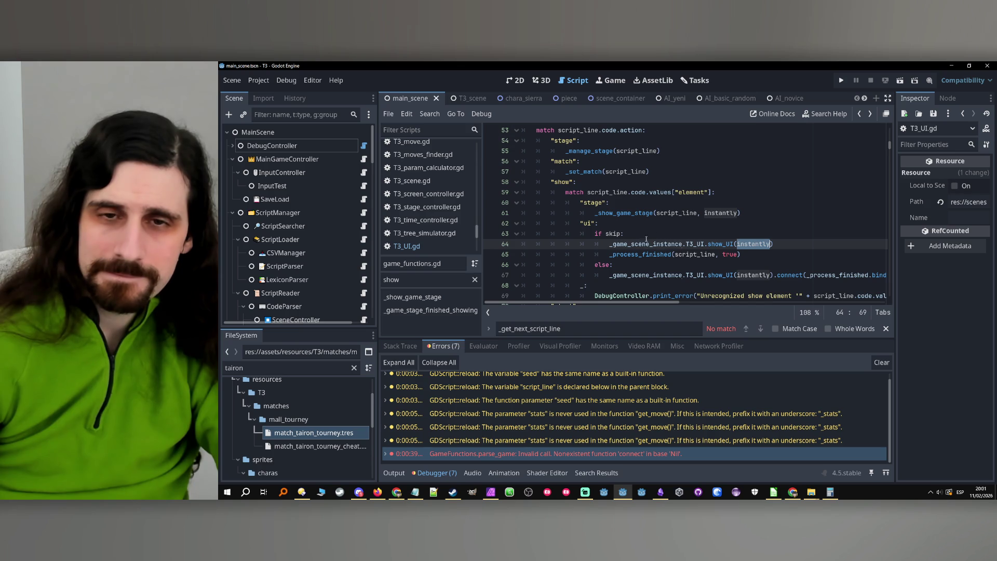
pyautogui.scroll(1, 639, 244)
pyautogui.scroll(3, 639, 244)
pyautogui.scroll(-3, 636, 246)
pyautogui.scroll(1, 632, 251)
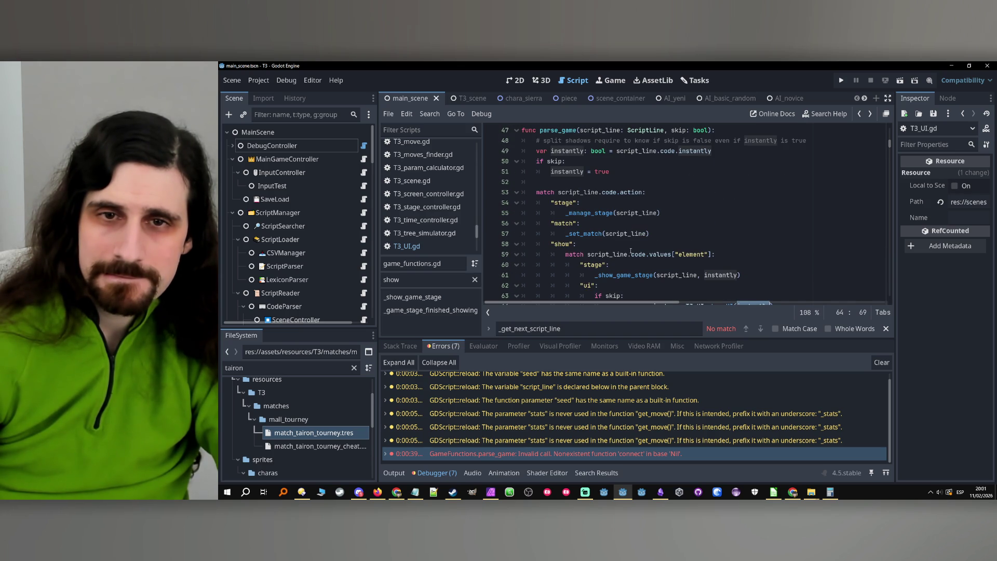
pyautogui.scroll(-2, 631, 251)
# - Replace 'skip' with 'instantly' in the line 63 and 78 conditions, then start a new To do now card
pyautogui.doubleClick(611, 234)
pyautogui.hotkey('ctrl', 'v')
pyautogui.scroll(-2, 676, 236)
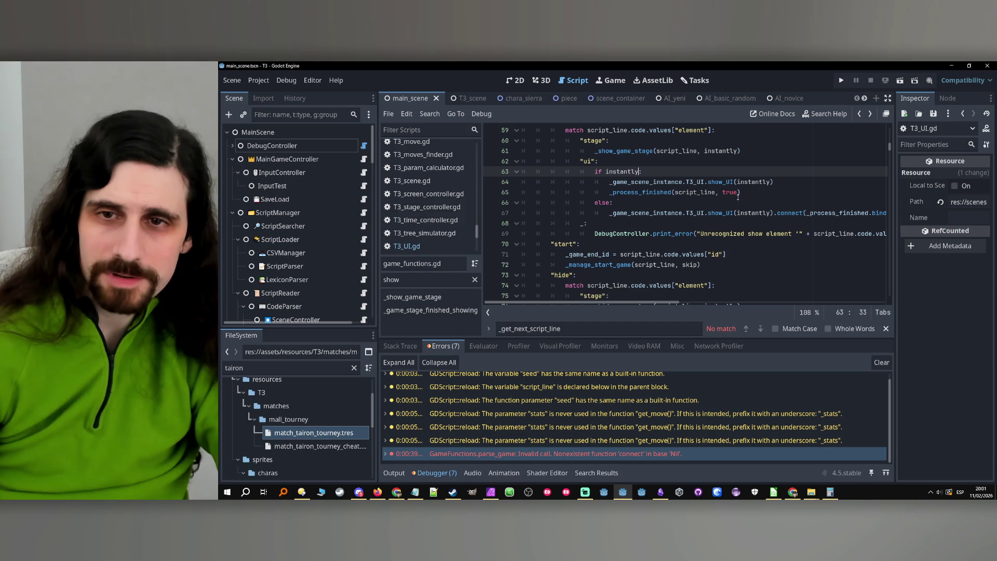
pyautogui.scroll(-2, 717, 217)
pyautogui.doubleClick(616, 265)
pyautogui.hotkey('ctrl', 'v')
pyautogui.scroll(-1, 754, 242)
pyautogui.scroll(-1, 687, 272)
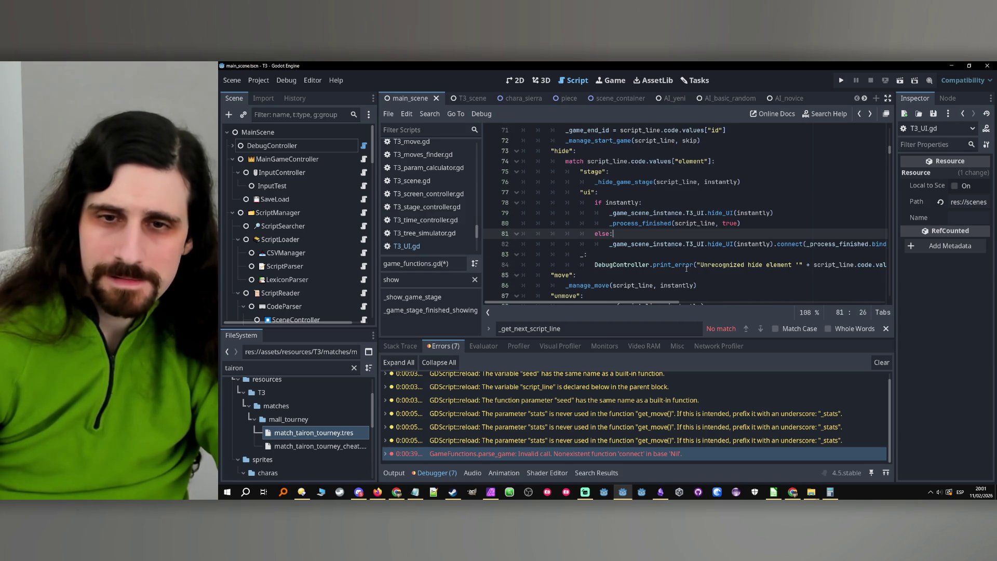
pyautogui.click(718, 231)
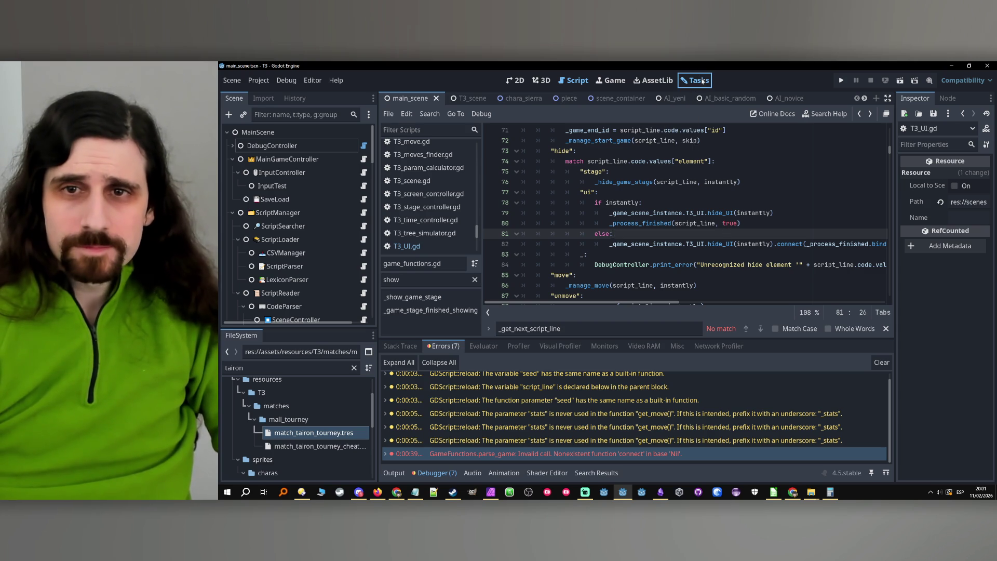
pyautogui.click(696, 80)
pyautogui.click(628, 134)
# - Name the new To do now card 'Auto win UI bug'
pyautogui.press('capslock')
pyautogui.press('BackSpace')
pyautogui.press('capslock')
pyautogui.write('Auto win')
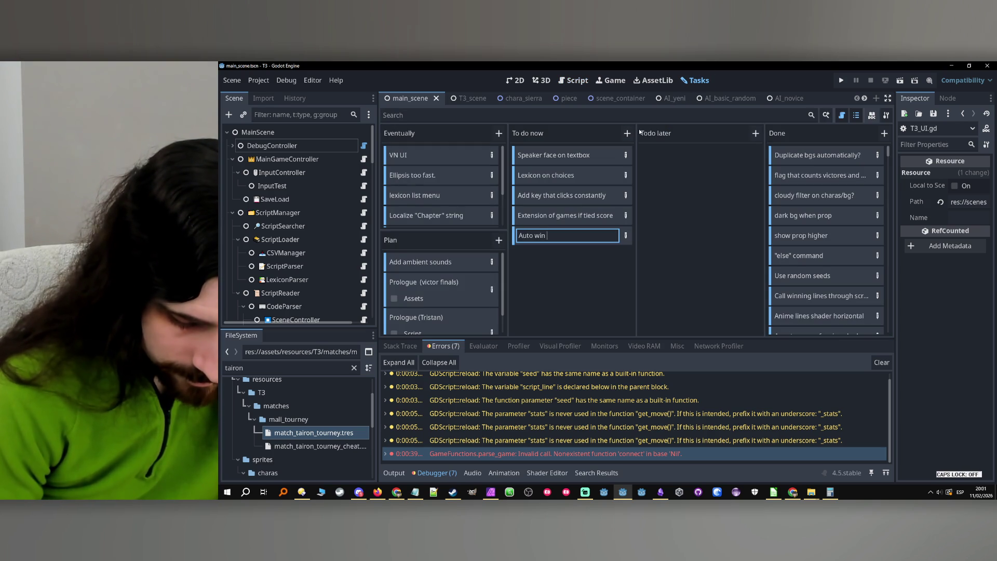
pyautogui.press('capslock')
pyautogui.write('UI')
pyautogui.press('capslock')
pyautogui.write('bug')
pyautogui.press('Return')
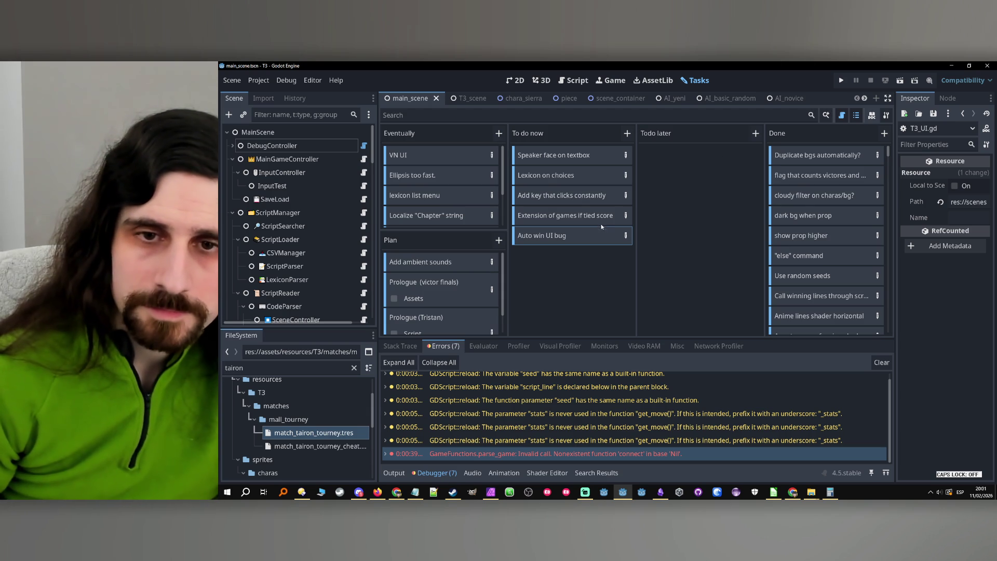
# - Describe O autowins being counted for the human player, close the card, and relaunch the game
pyautogui.click(626, 235)
pyautogui.write('When')
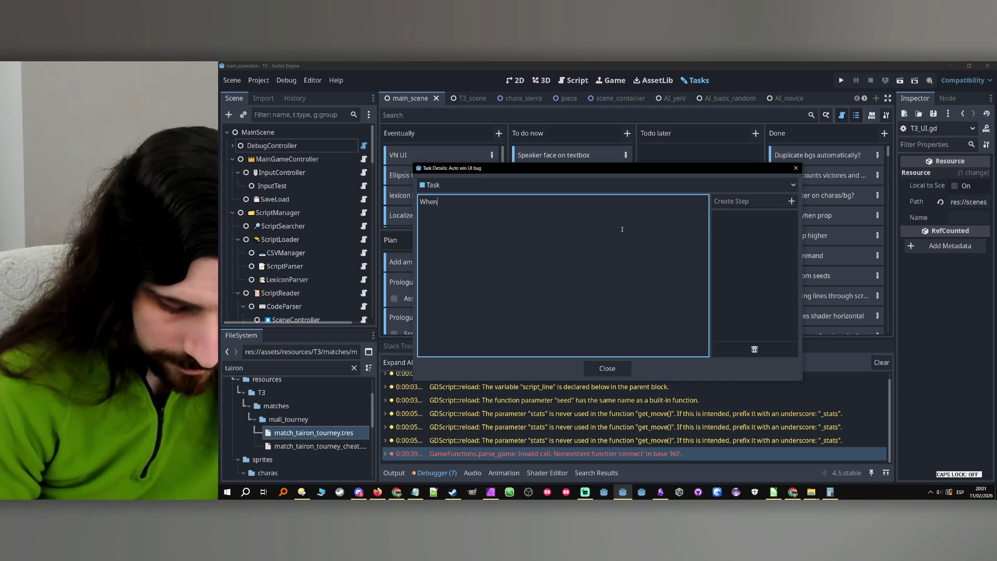
pyautogui.write(' pressing')
pyautogui.press('capslock')
pyautogui.write(' O')
pyautogui.press('capslock')
pyautogui.write(' to au')
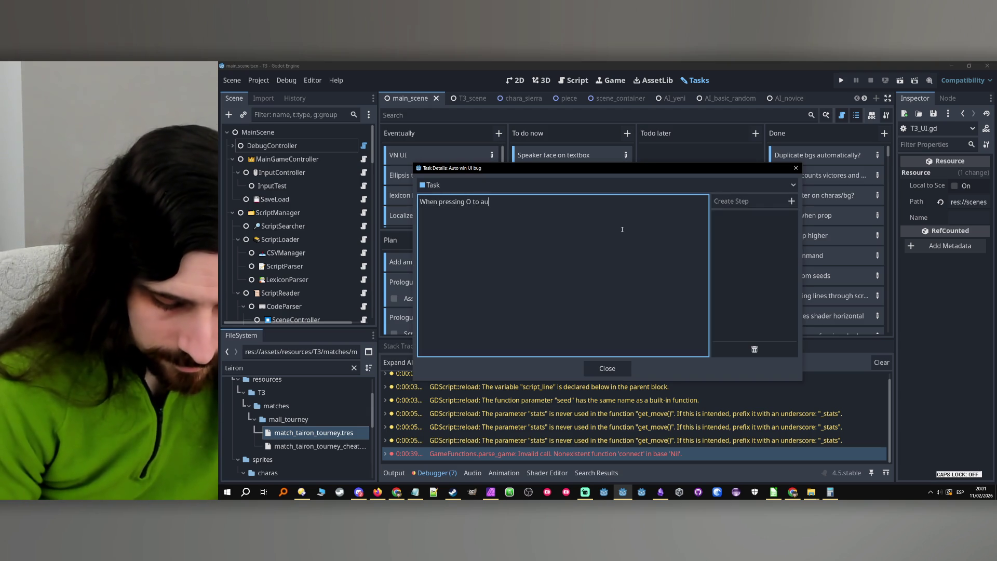
pyautogui.write('towin, the ')
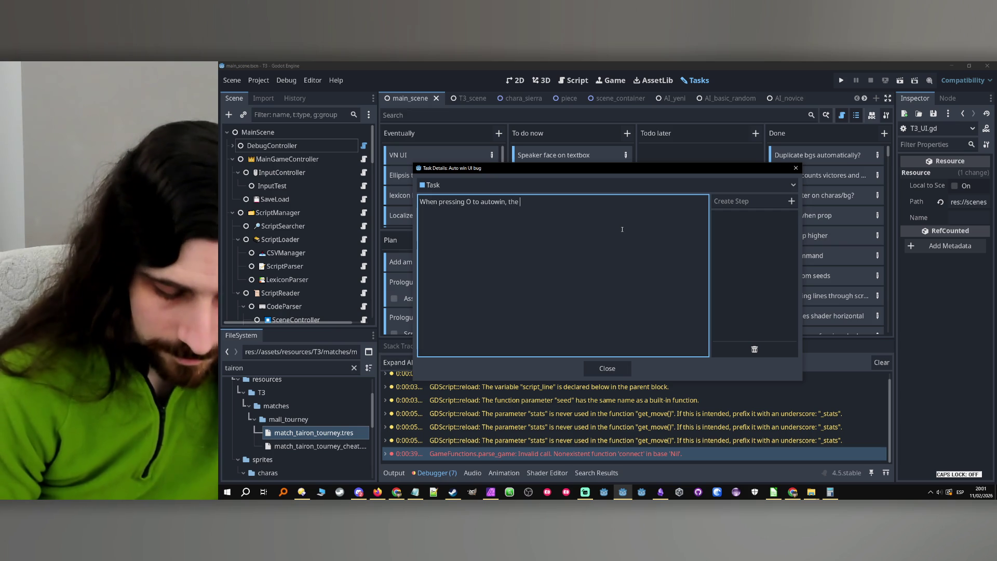
pyautogui.write('T3 UI adds victories to')
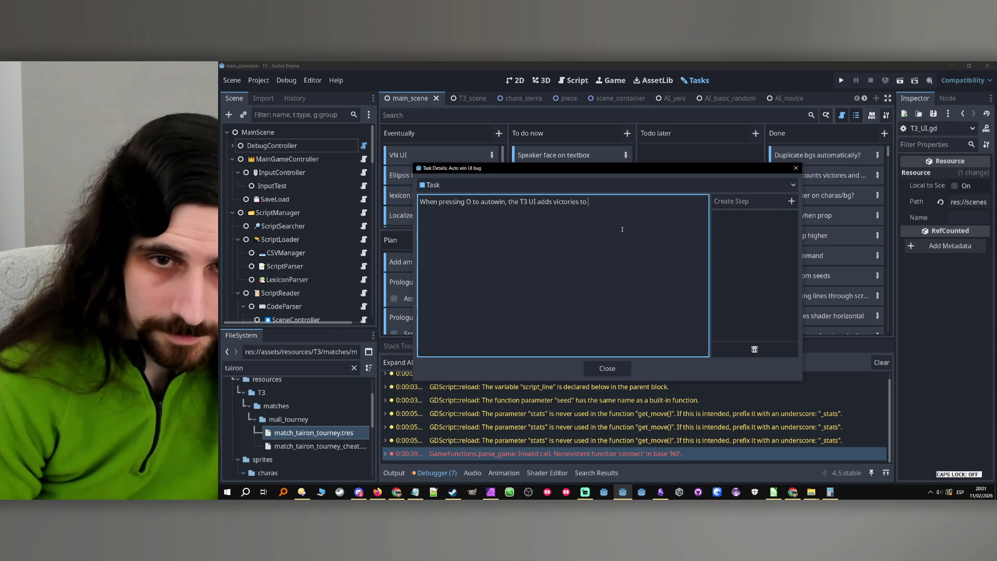
pyautogui.press('BackSpace')
pyautogui.press('BackSpace')
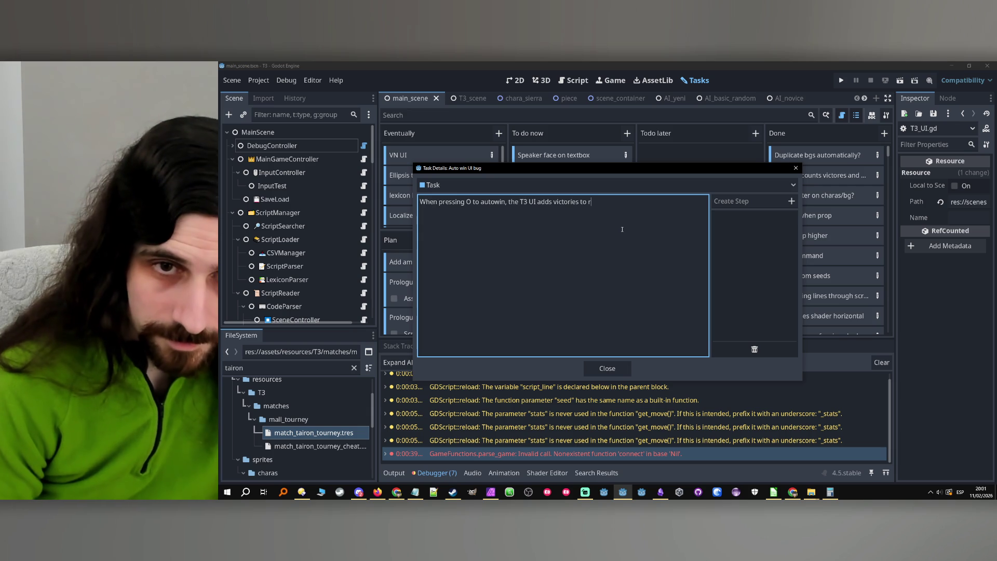
pyautogui.write('the')
pyautogui.press('capslock')
pyautogui.write('O')
pyautogui.press('capslock')
pyautogui.press('capslock')
pyautogui.write('O player, but interna')
pyautogui.press('capslock')
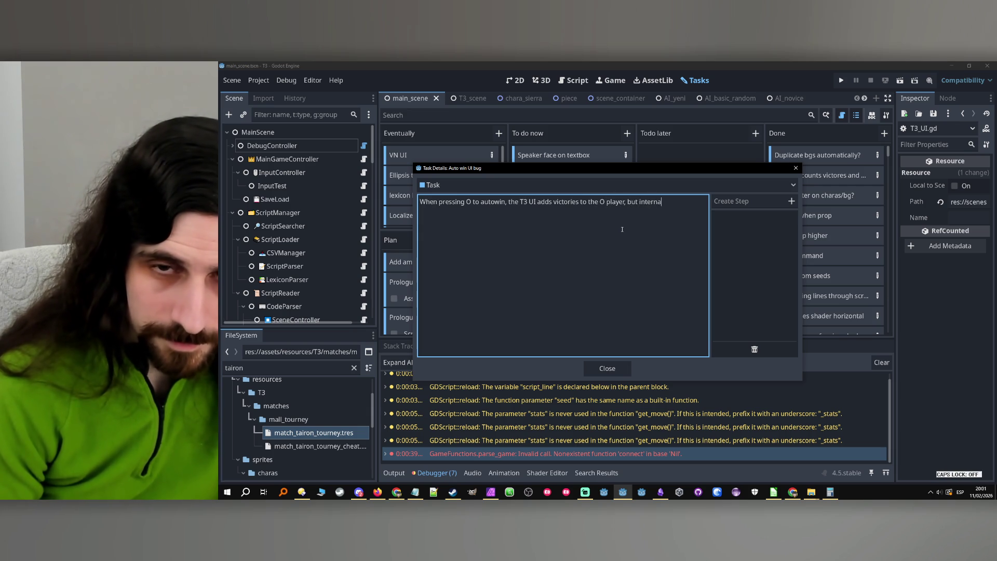
pyautogui.press('BackSpace')
pyautogui.press('BackSpace')
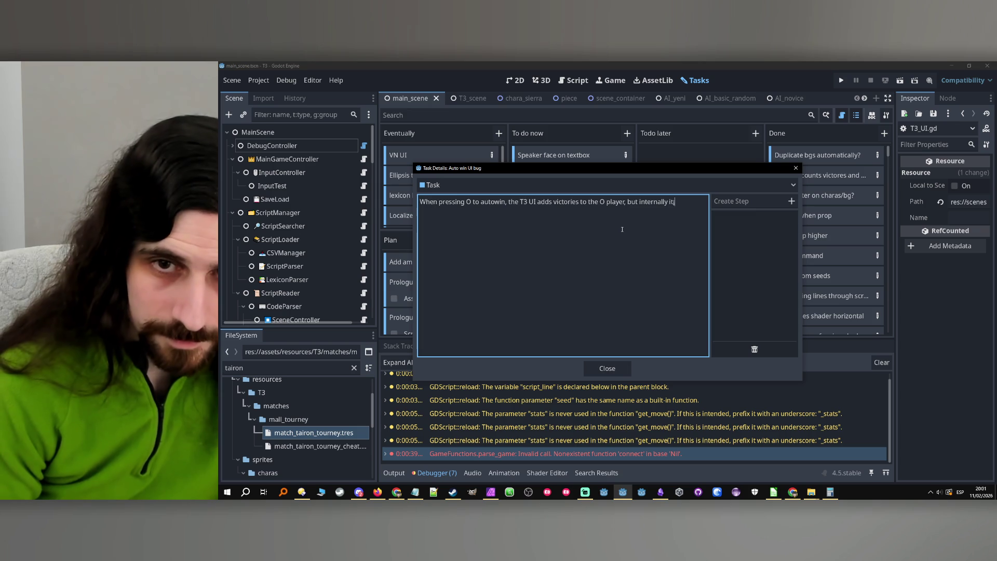
pyautogui.write('counting towad')
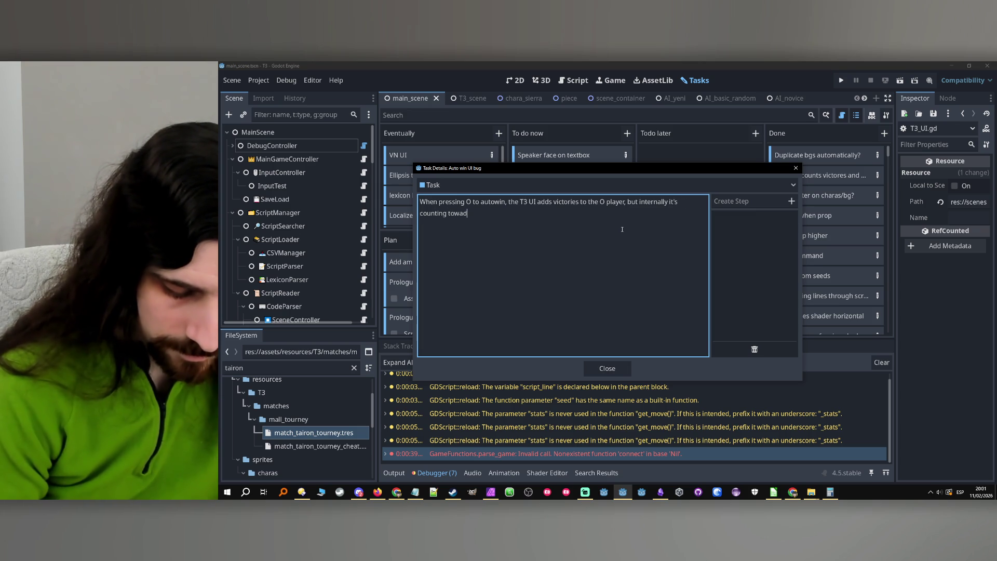
pyautogui.write('s the human player, no matter his')
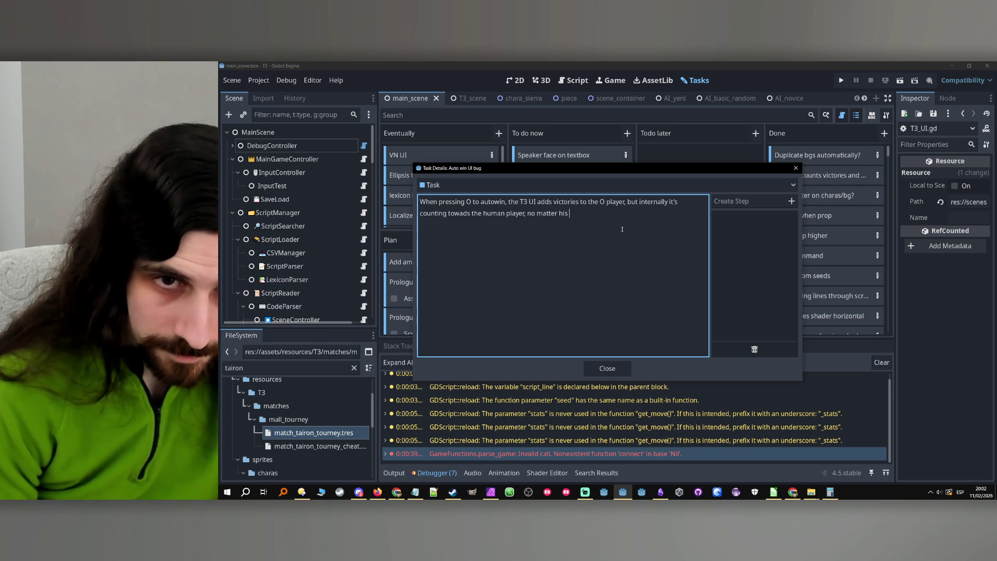
pyautogui.write('am')
pyautogui.press('Return')
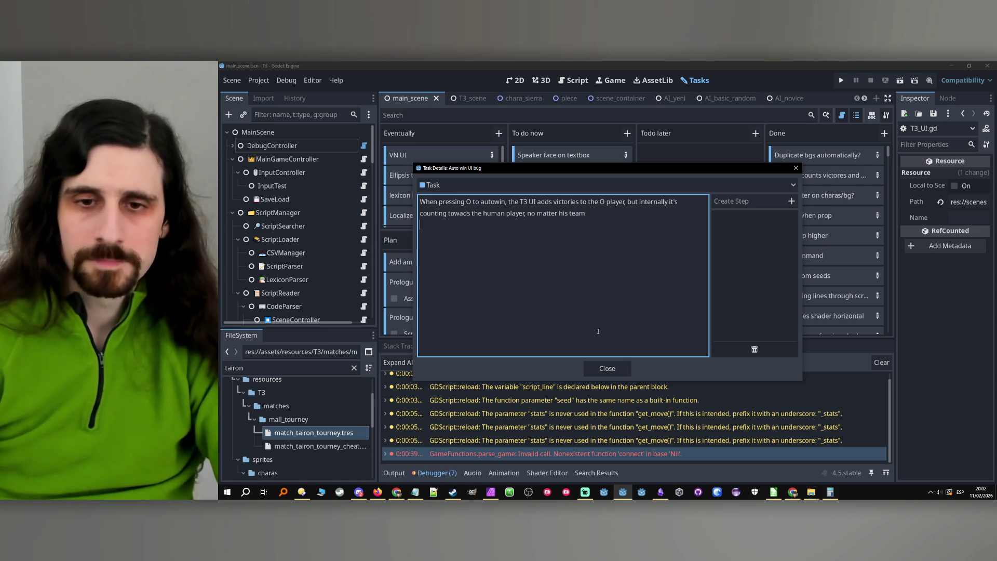
pyautogui.click(605, 372)
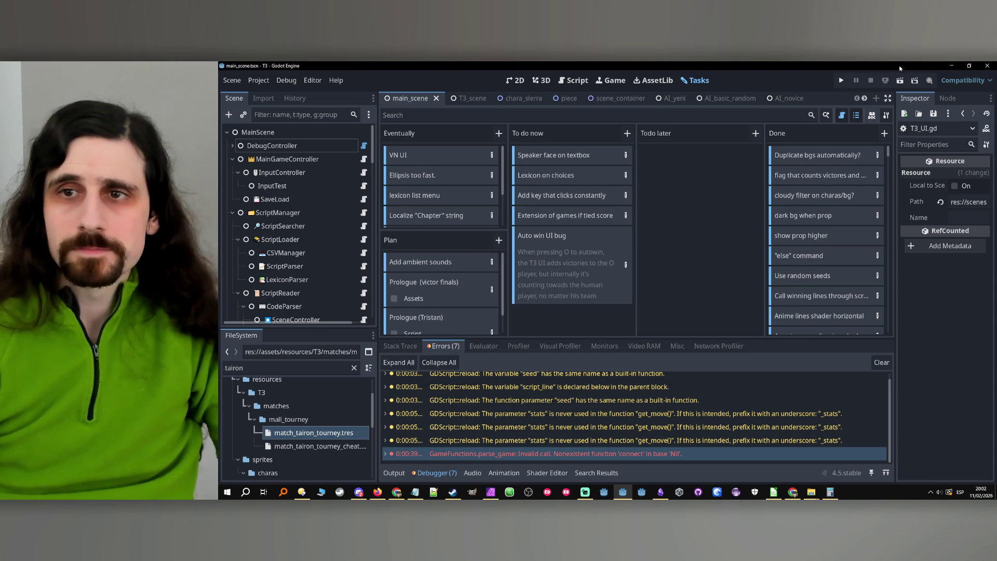
pyautogui.click(843, 81)
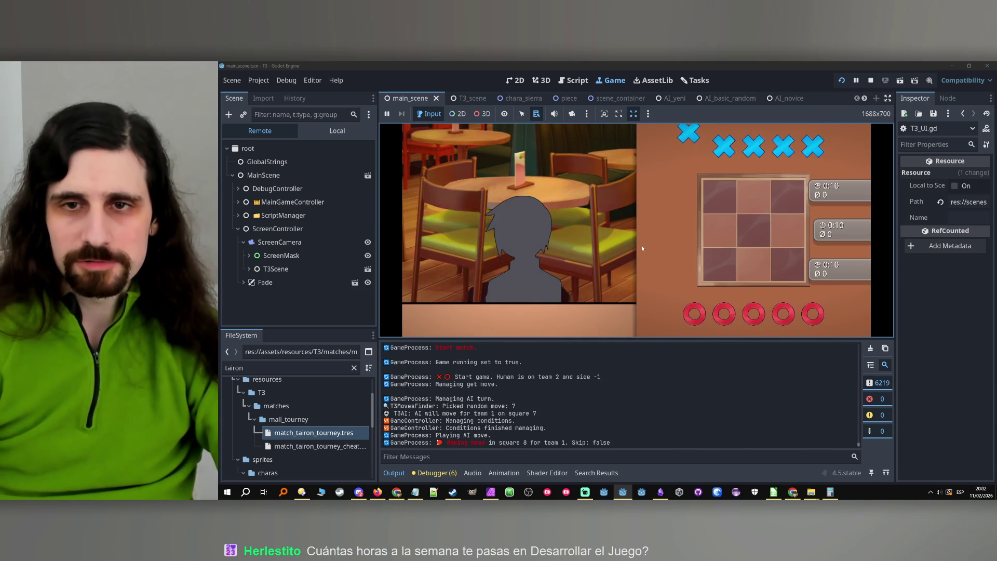
# - Get past the dialogue and win a round with X on the bottom-left to top-right diagonal
pyautogui.click(654, 278)
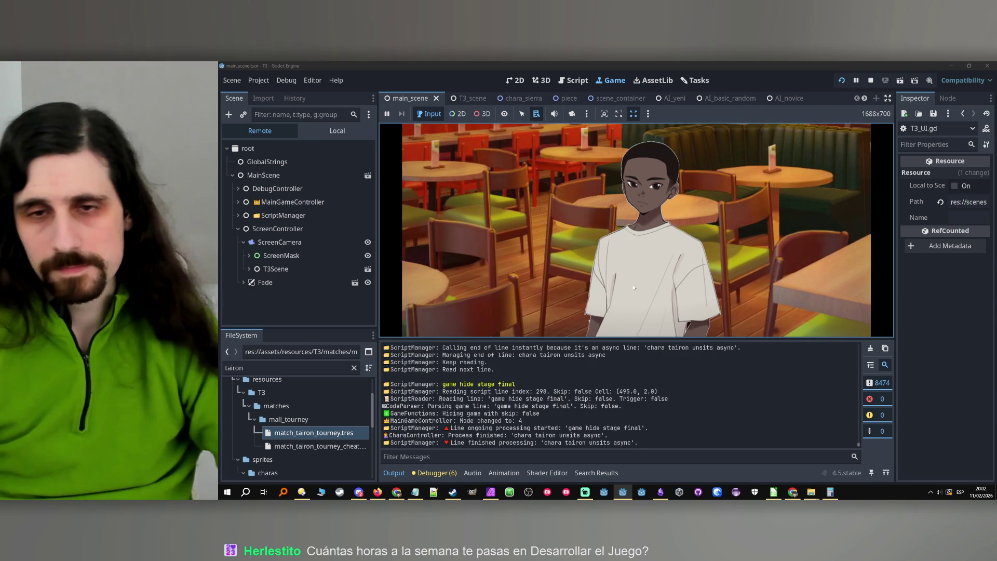
pyautogui.click(628, 282)
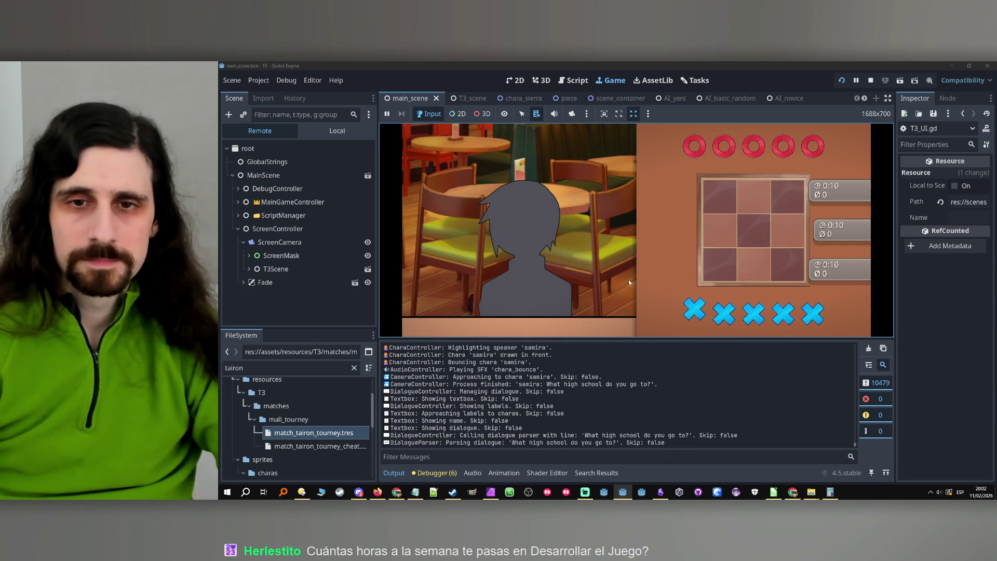
pyautogui.click(720, 264)
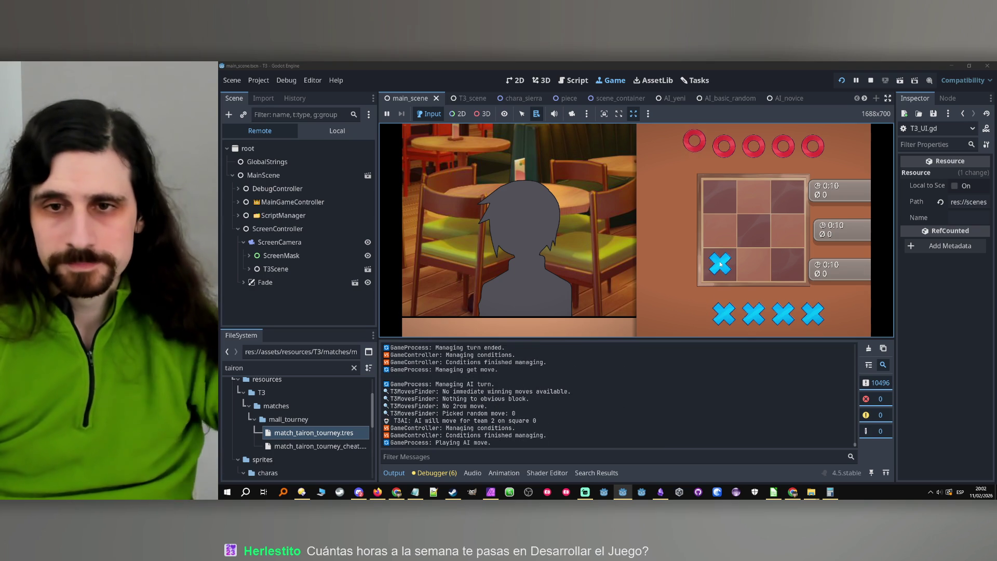
pyautogui.click(753, 261)
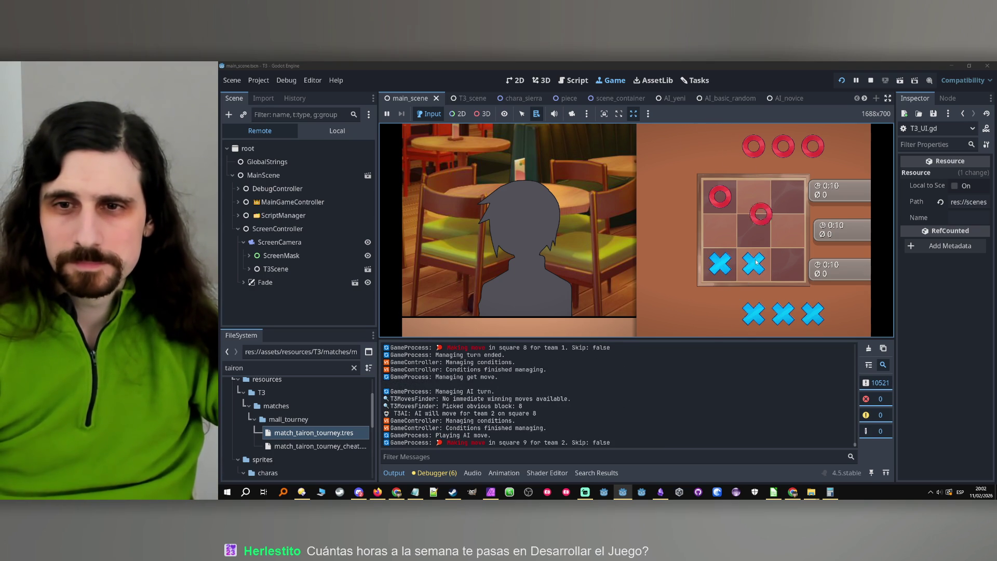
pyautogui.click(766, 229)
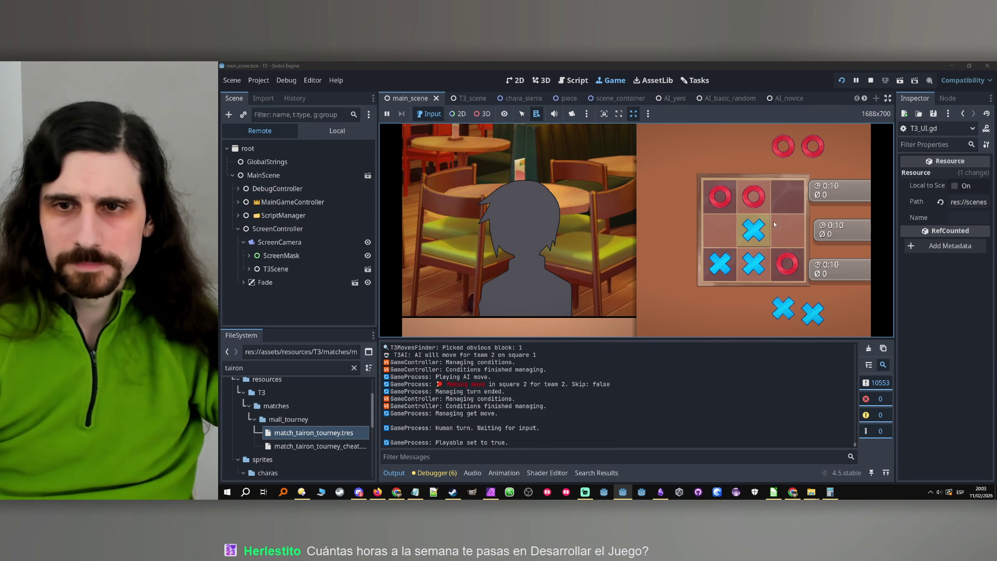
pyautogui.click(788, 202)
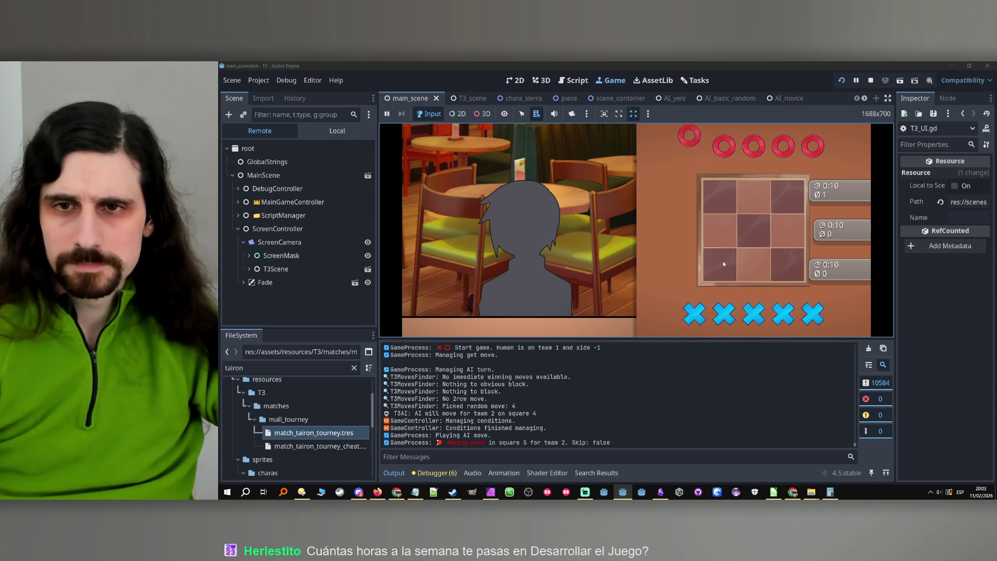
# - Play X moves in two more games against the AI, then return to the task board
pyautogui.click(722, 263)
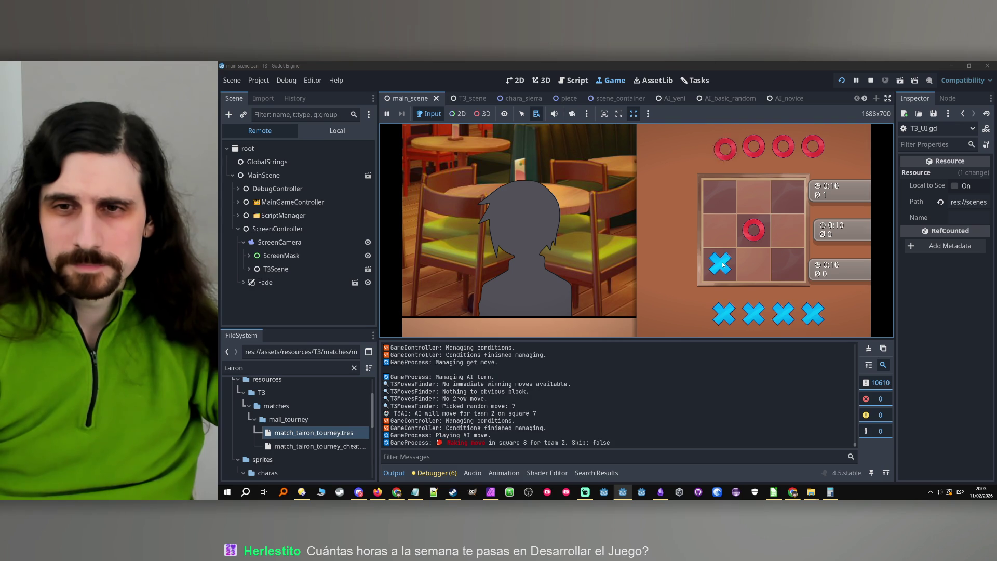
pyautogui.click(758, 206)
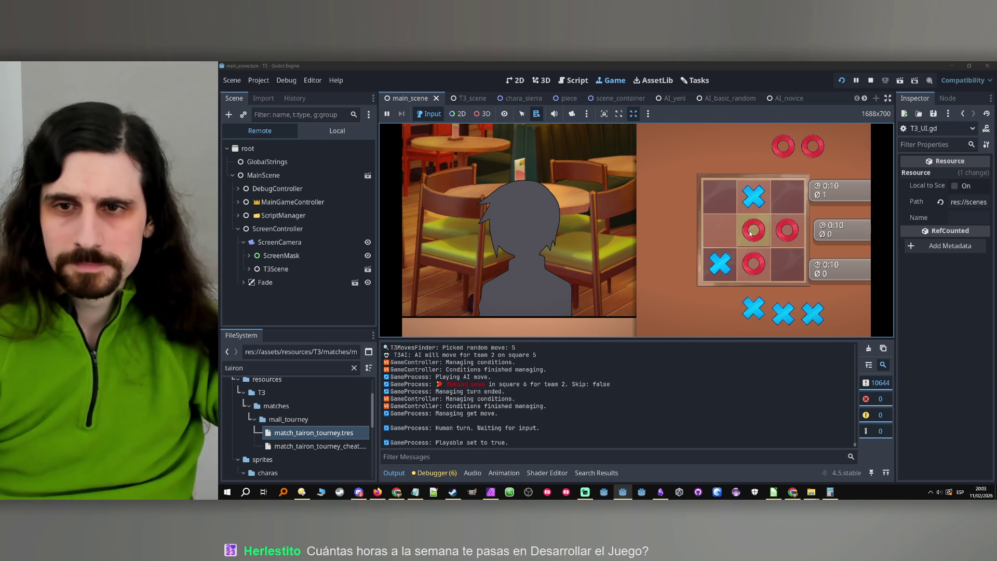
pyautogui.click(732, 229)
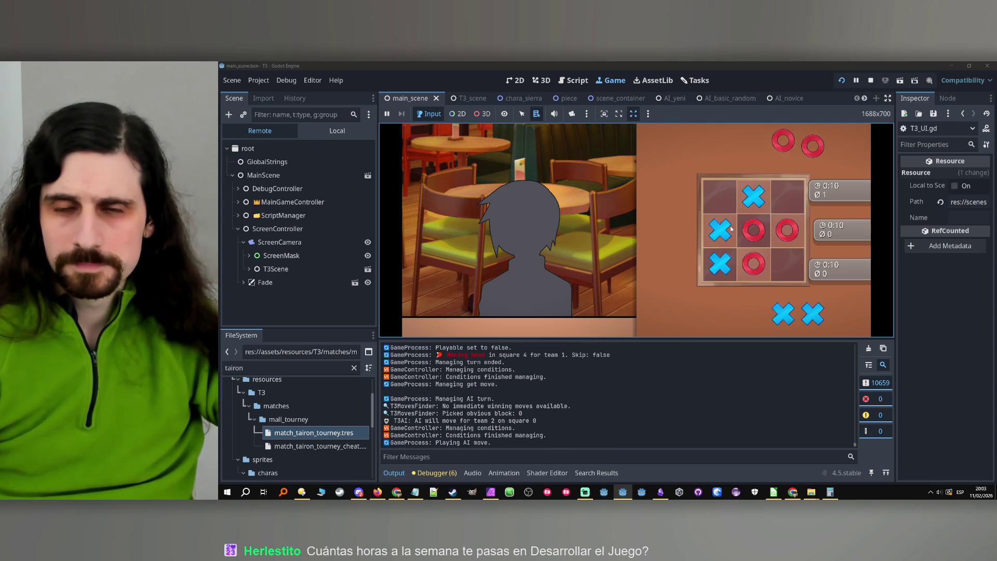
pyautogui.click(792, 265)
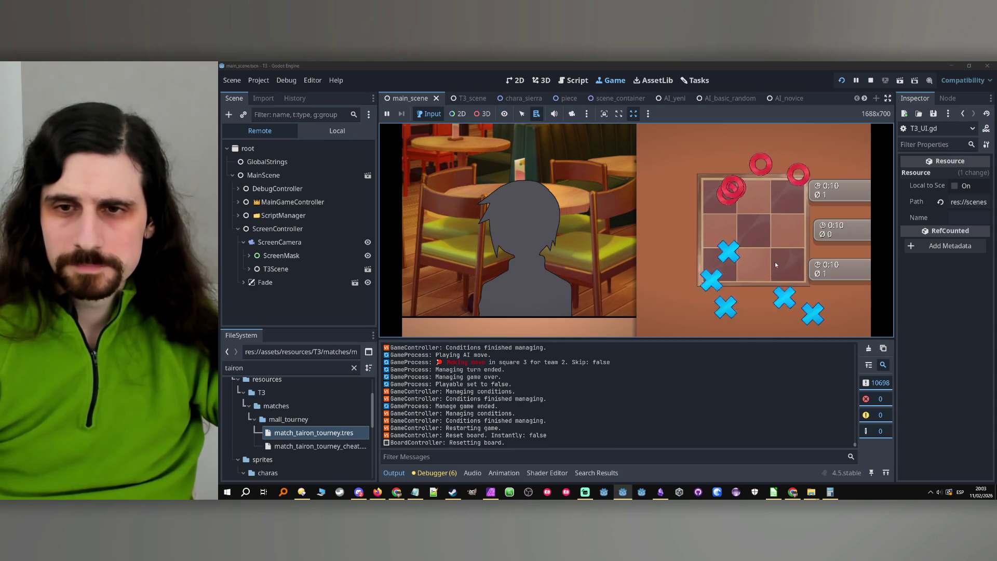
pyautogui.click(732, 269)
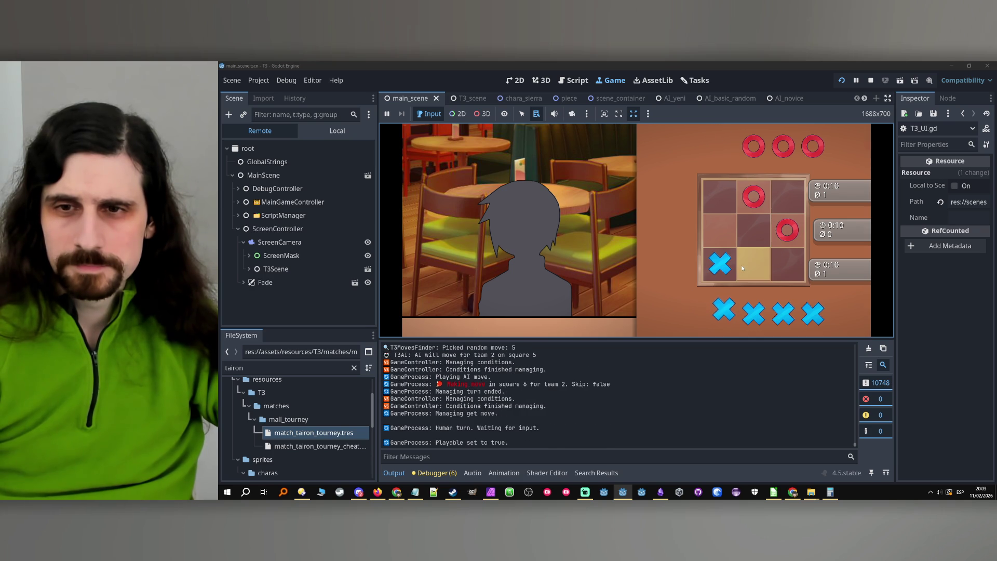
pyautogui.click(743, 268)
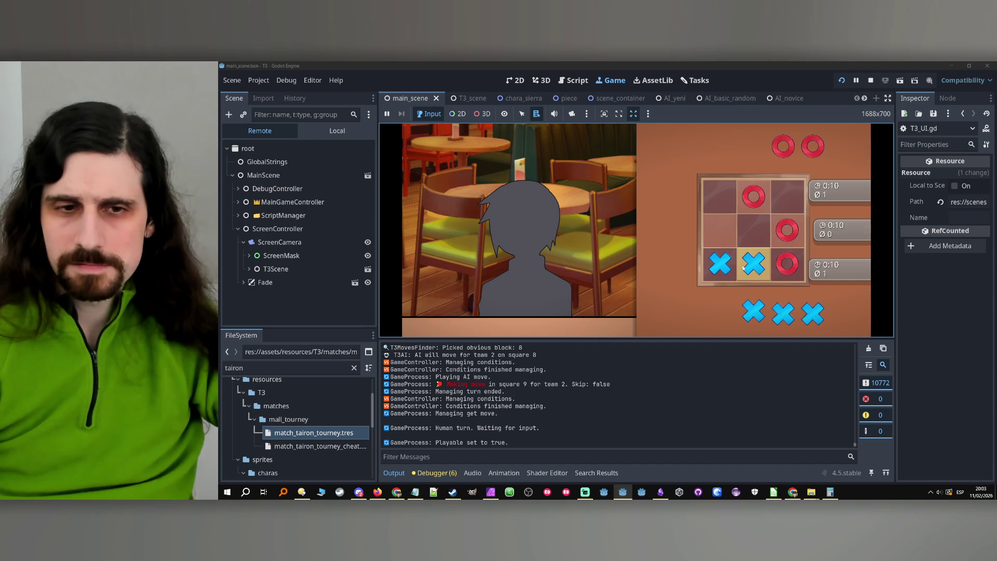
pyautogui.click(691, 81)
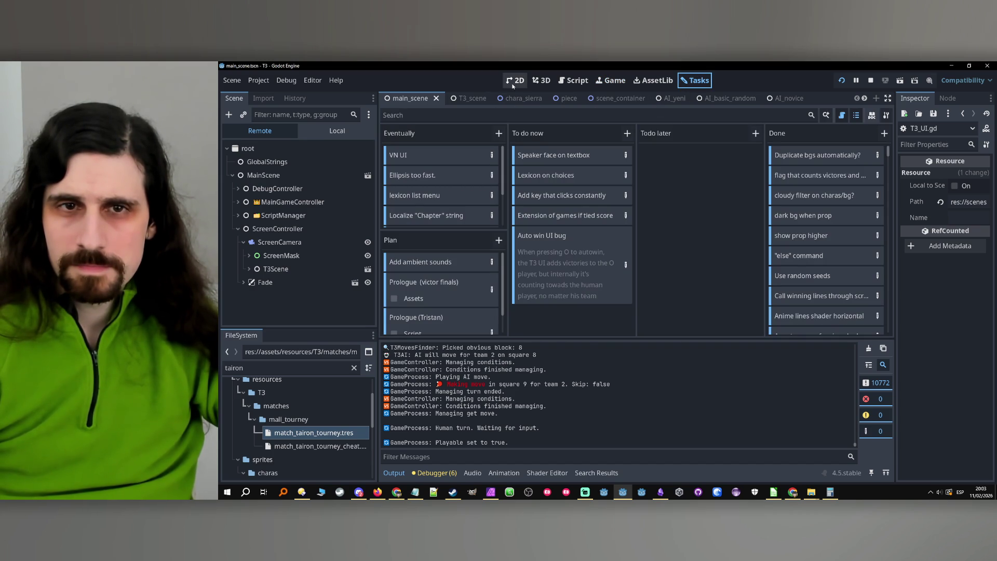
# - Add a 'Noivce AI' card to the To do now column
pyautogui.click(628, 134)
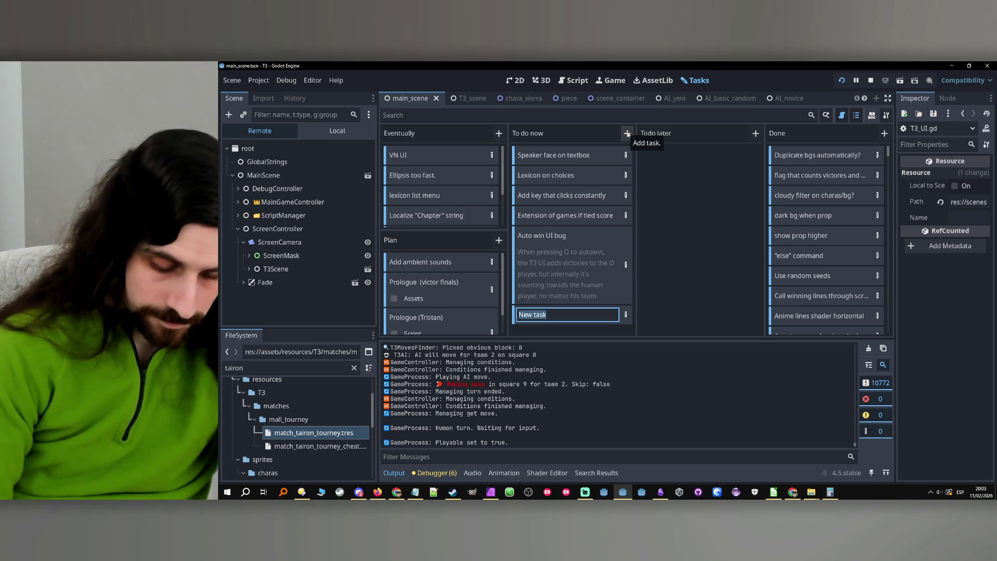
pyautogui.press('capslock')
pyautogui.write('oivce AI')
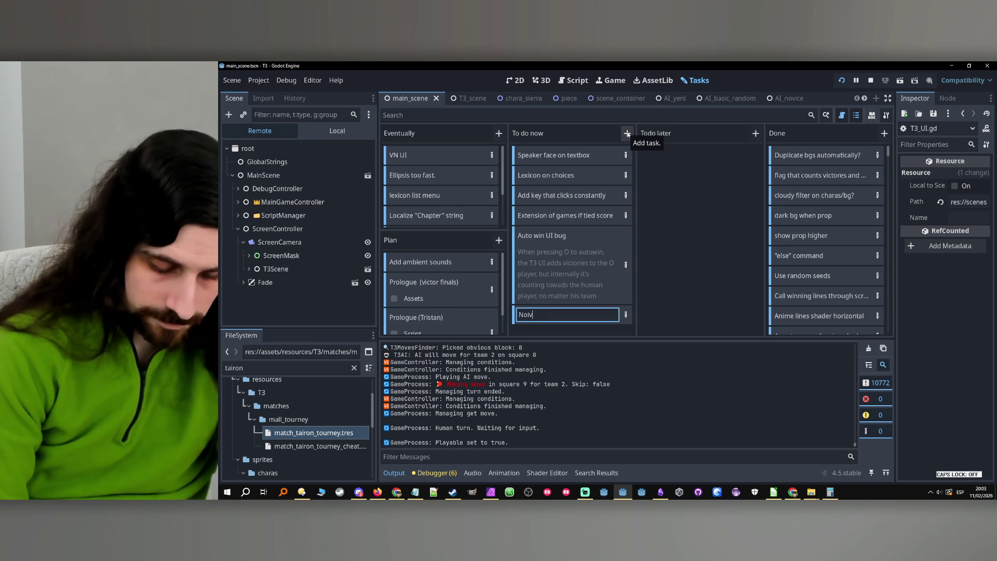
pyautogui.press('Return')
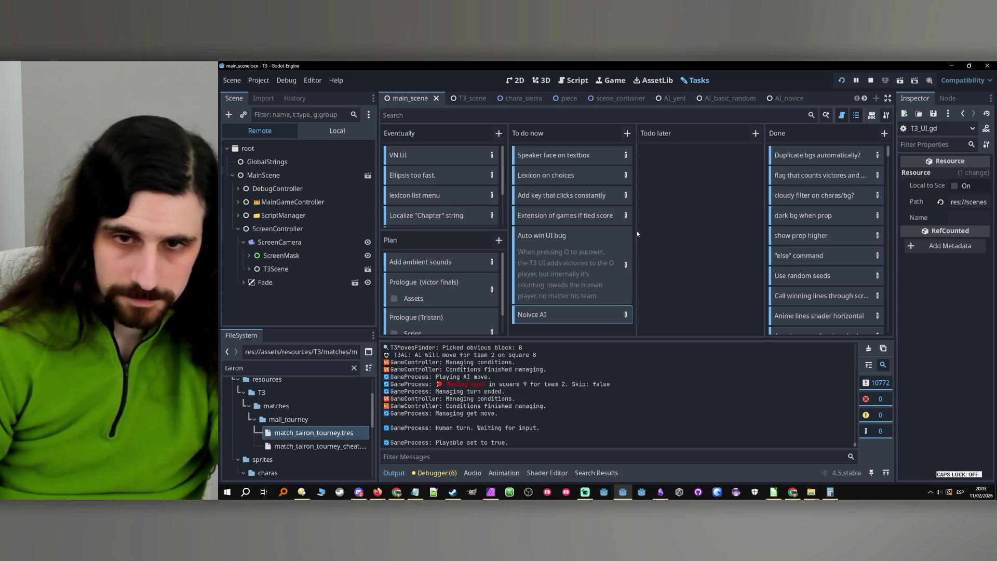
# - Describe that the AI played edges without attempting a 2row, removing the unfinished extra line
pyautogui.doubleClick(620, 311)
pyautogui.write('Played fors')
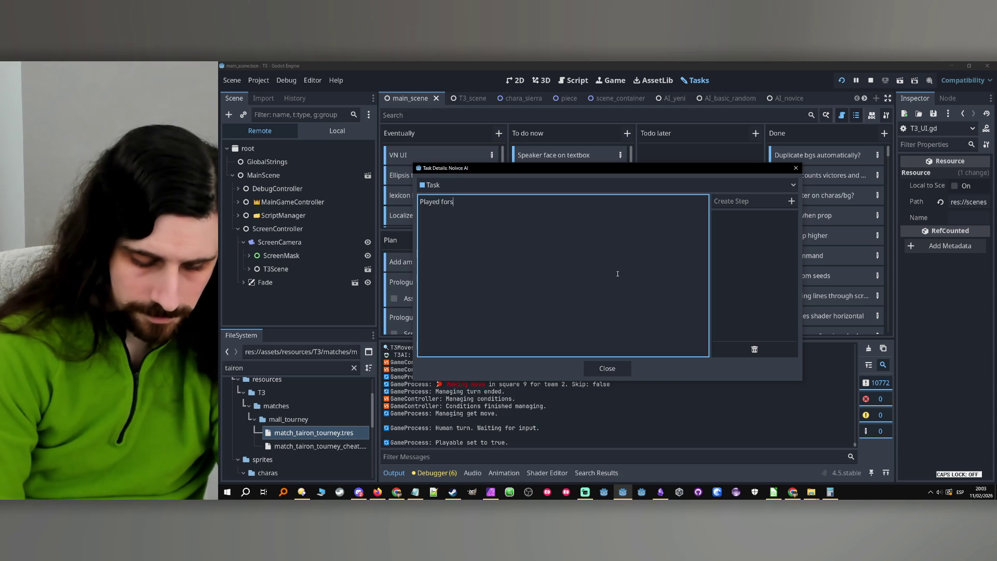
pyautogui.press('BackSpace')
pyautogui.press('BackSpace')
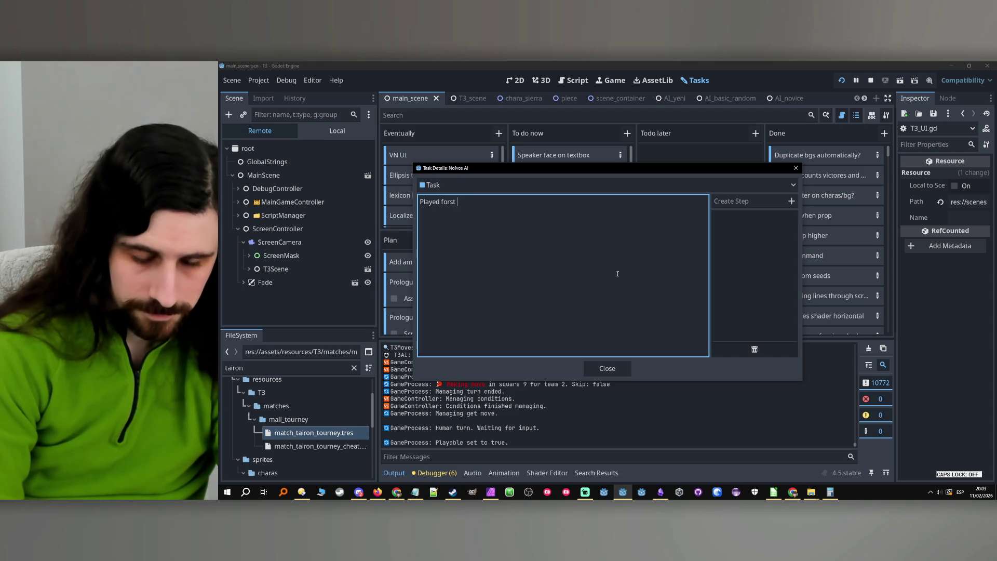
pyautogui.write('ir')
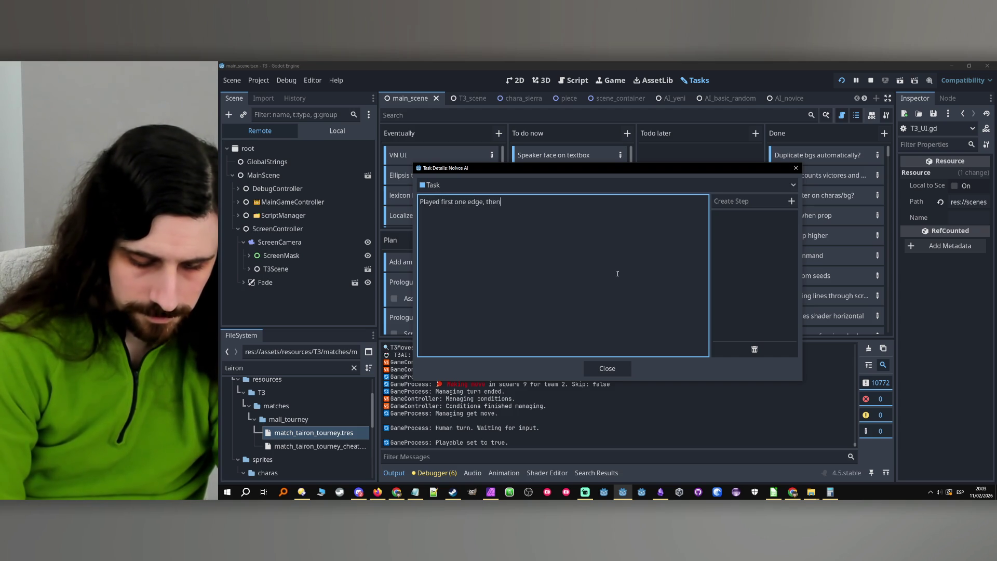
pyautogui.write('ther, n')
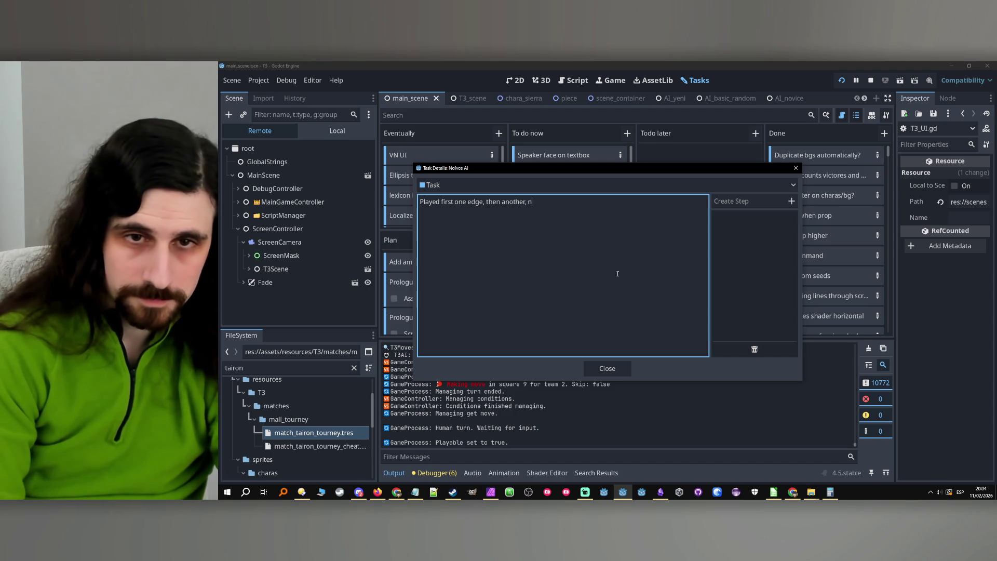
pyautogui.write('ot attempting a 2')
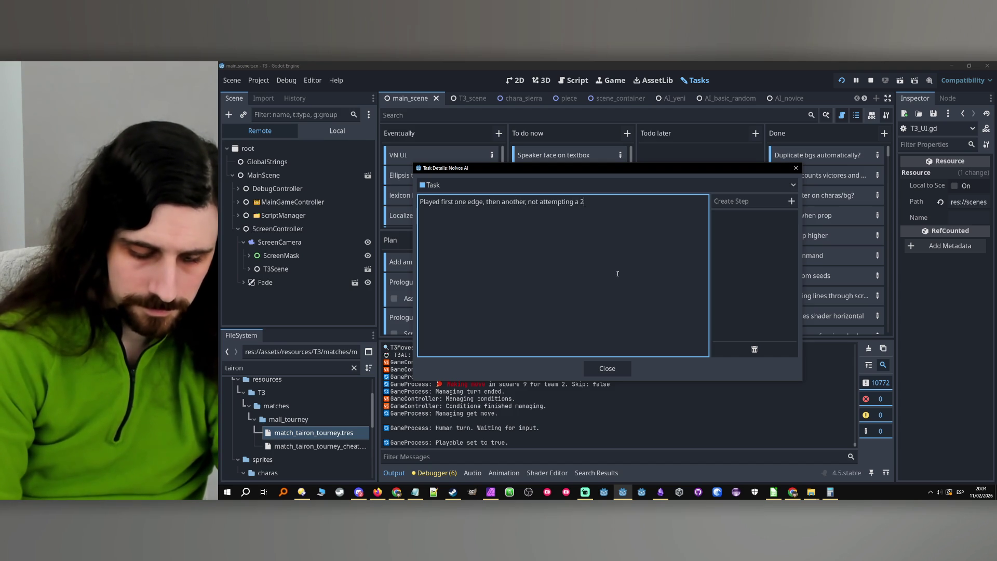
pyautogui.write('Also, make it so it always sta')
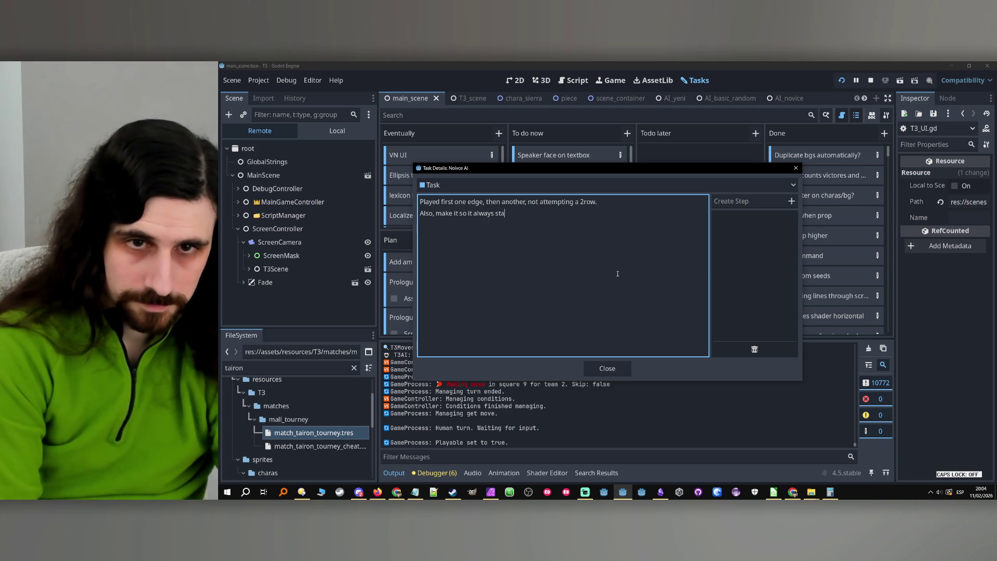
pyautogui.write('t')
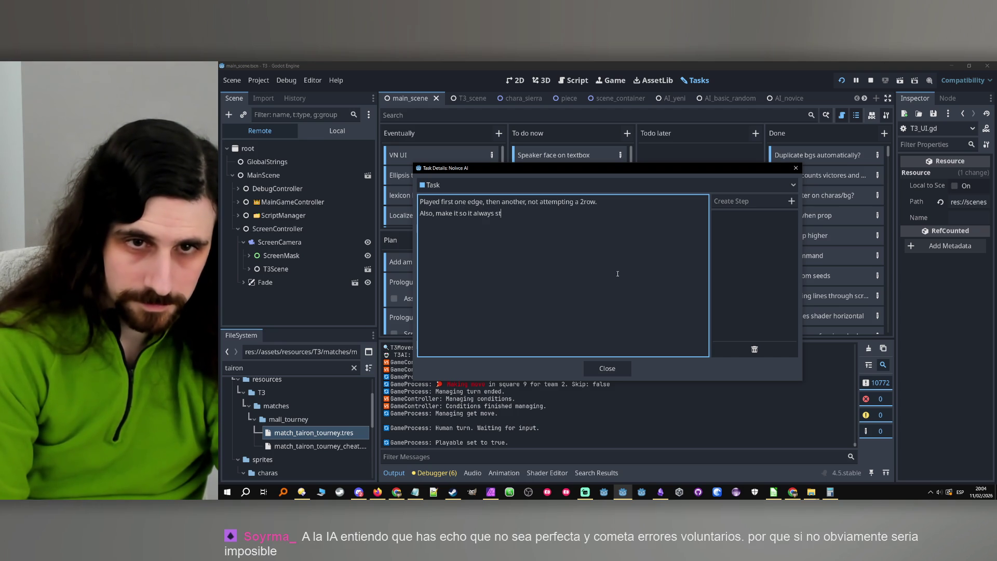
pyautogui.write('rt from')
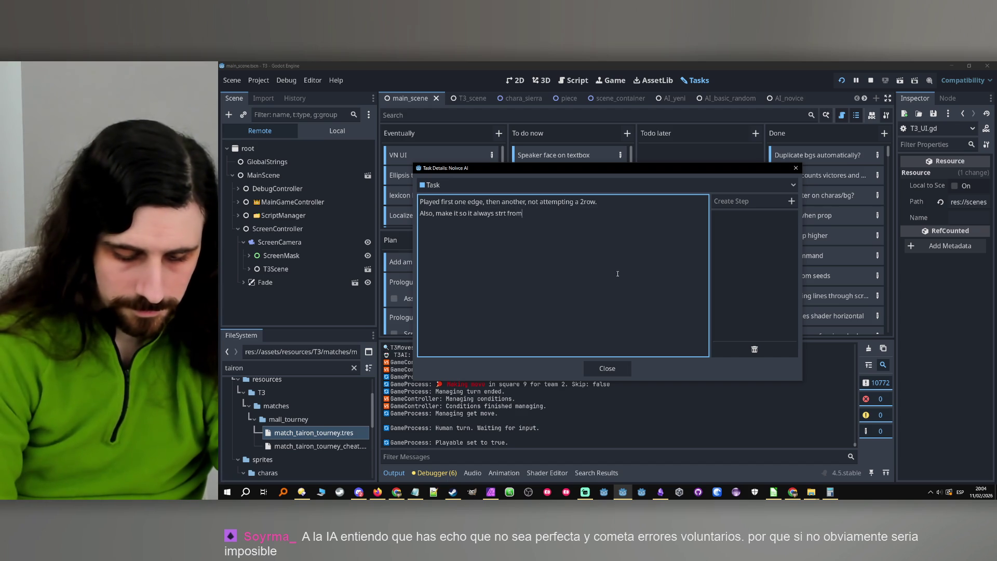
pyautogui.write(' an edg')
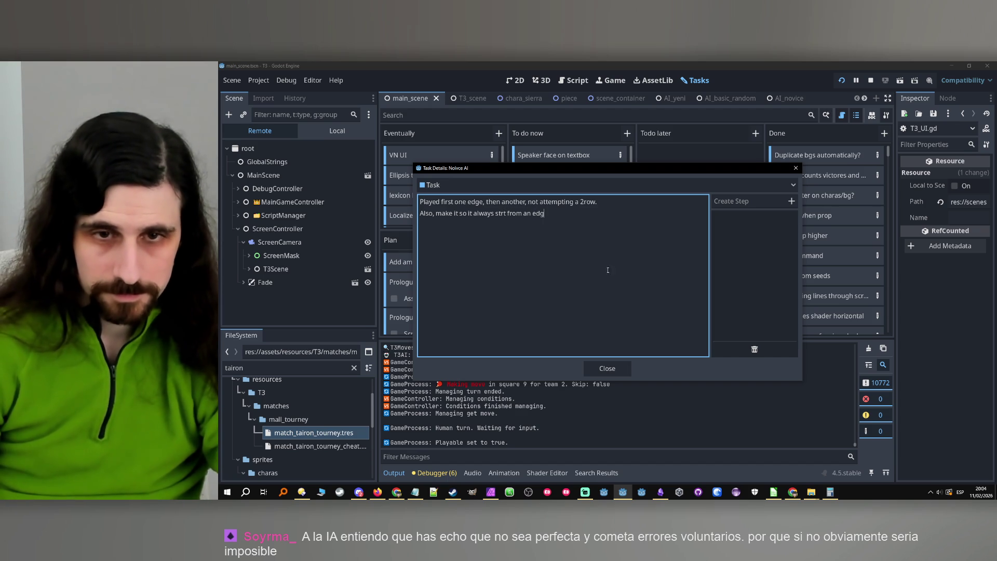
pyautogui.moveTo(576, 228); pyautogui.dragTo(419, 214)
pyautogui.press('BackSpace')
pyautogui.click(607, 368)
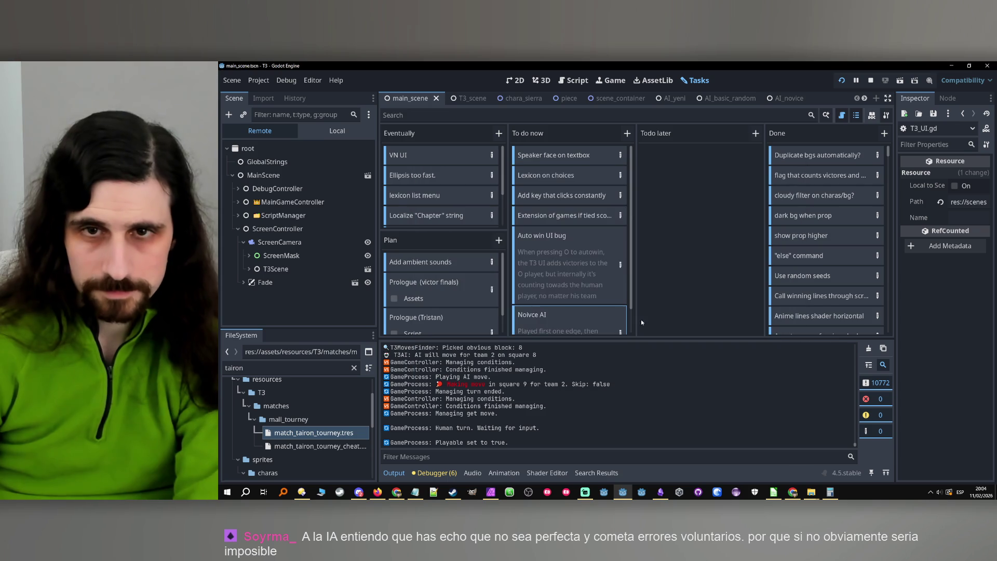
# - Back in the running game, place X top-right, middle-left, bottom-left, top-left and top-middle until the match ends
pyautogui.click(520, 80)
pyautogui.click(612, 80)
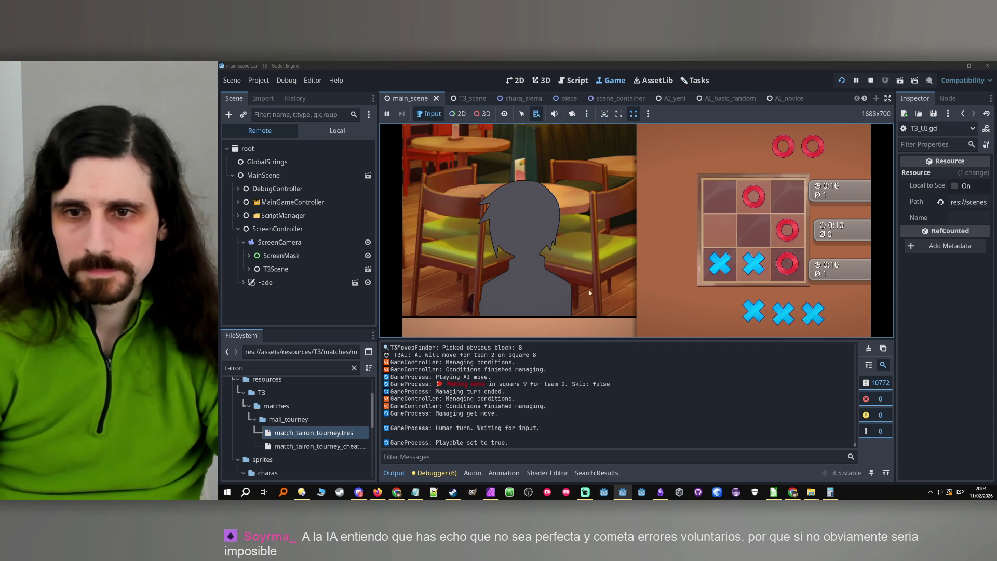
pyautogui.click(783, 205)
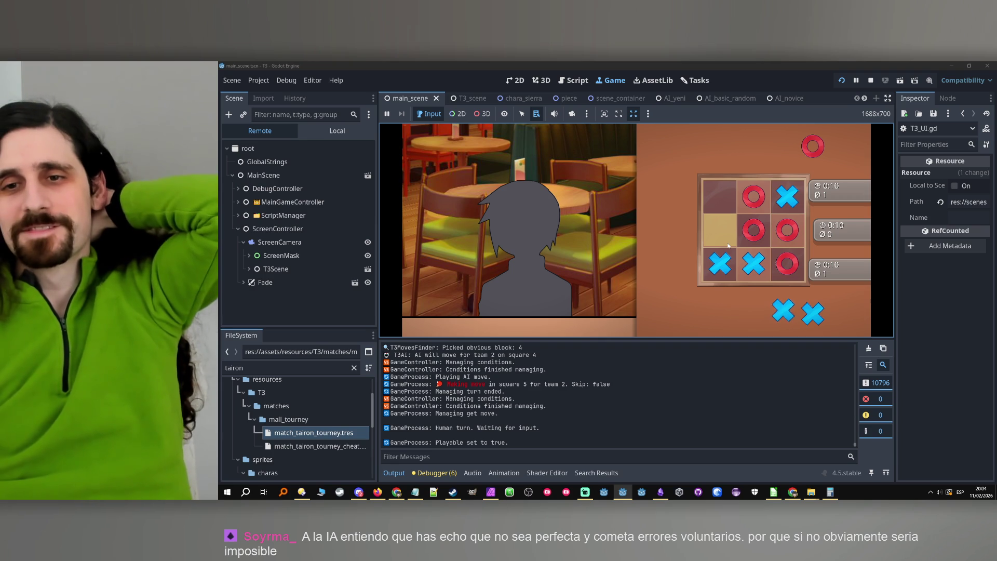
pyautogui.click(727, 243)
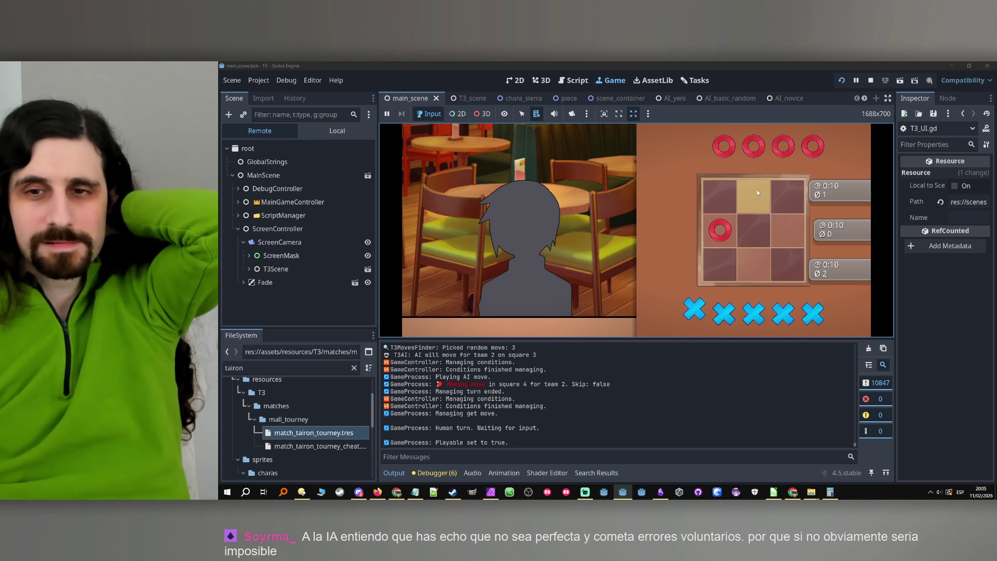
pyautogui.click(728, 267)
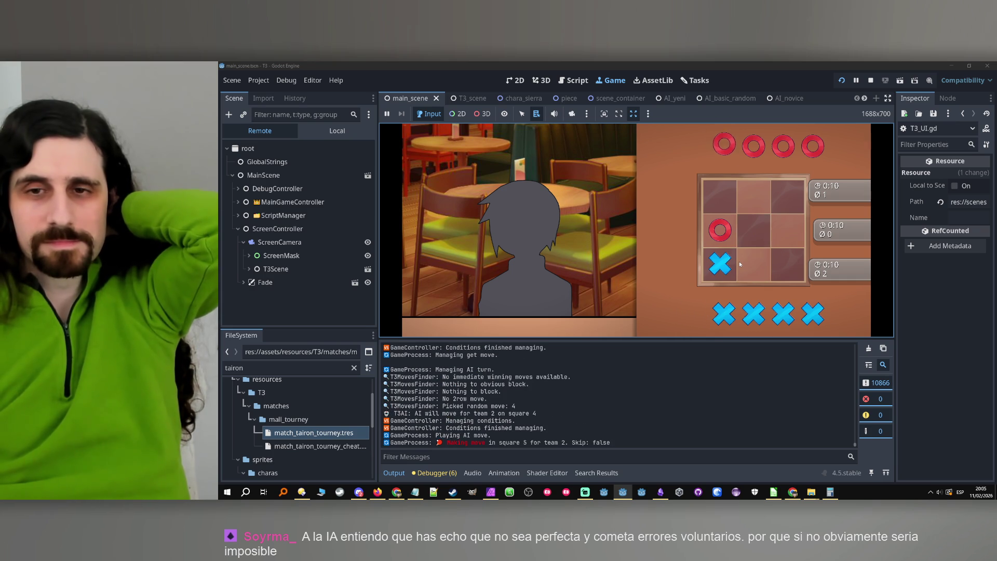
pyautogui.click(767, 254)
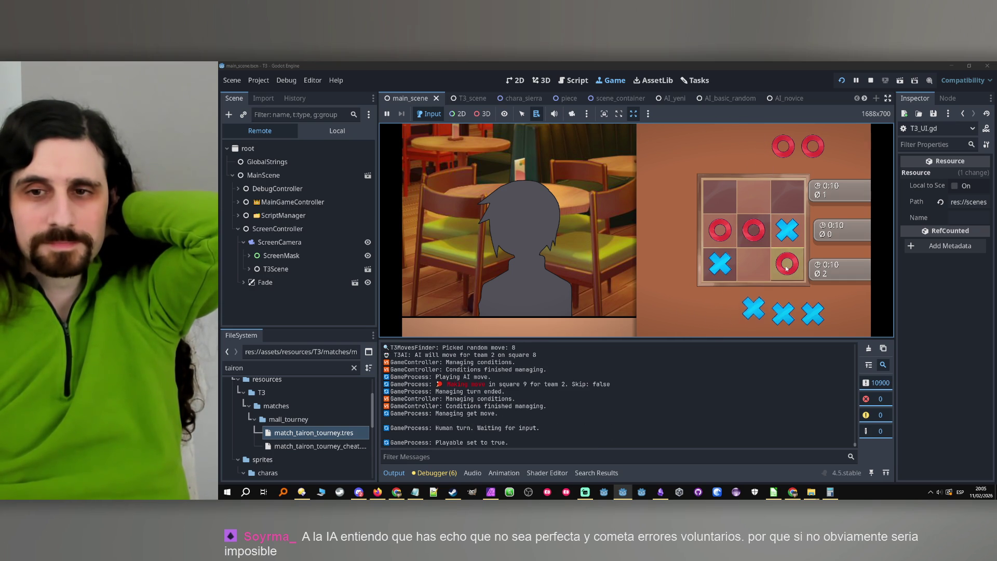
pyautogui.click(713, 199)
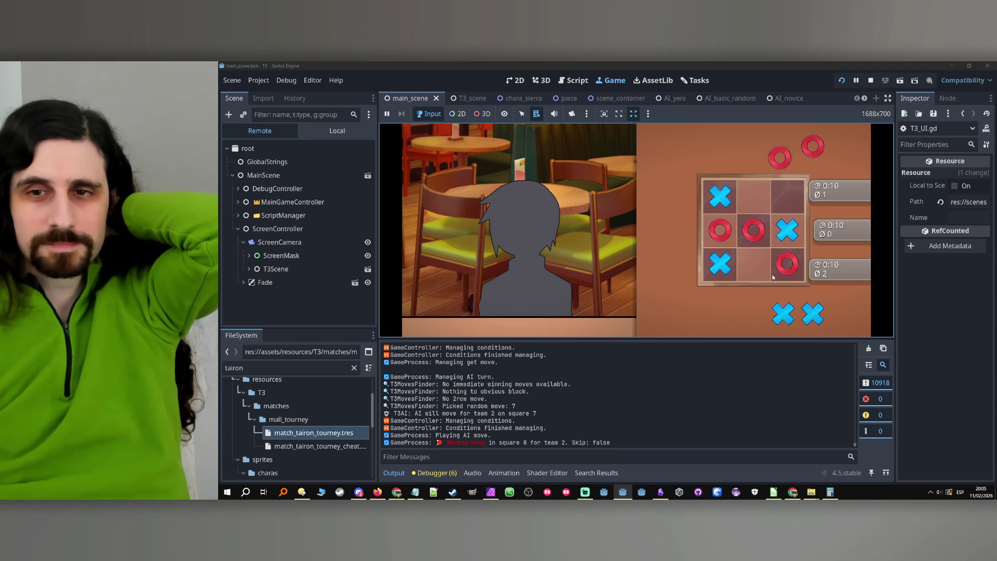
pyautogui.click(754, 199)
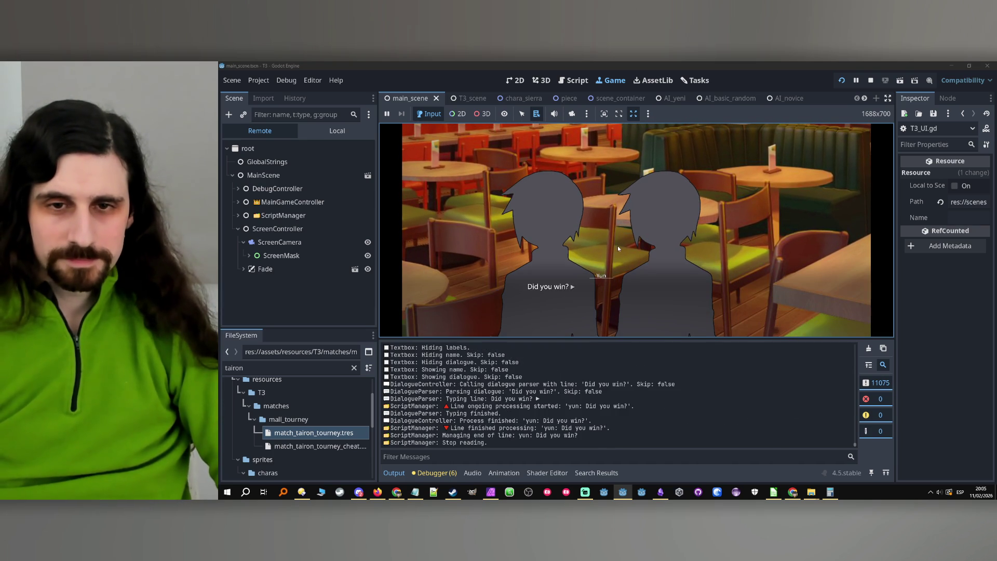
# - Click through the three post-match dialogue lines and stop the running game
pyautogui.click(618, 249)
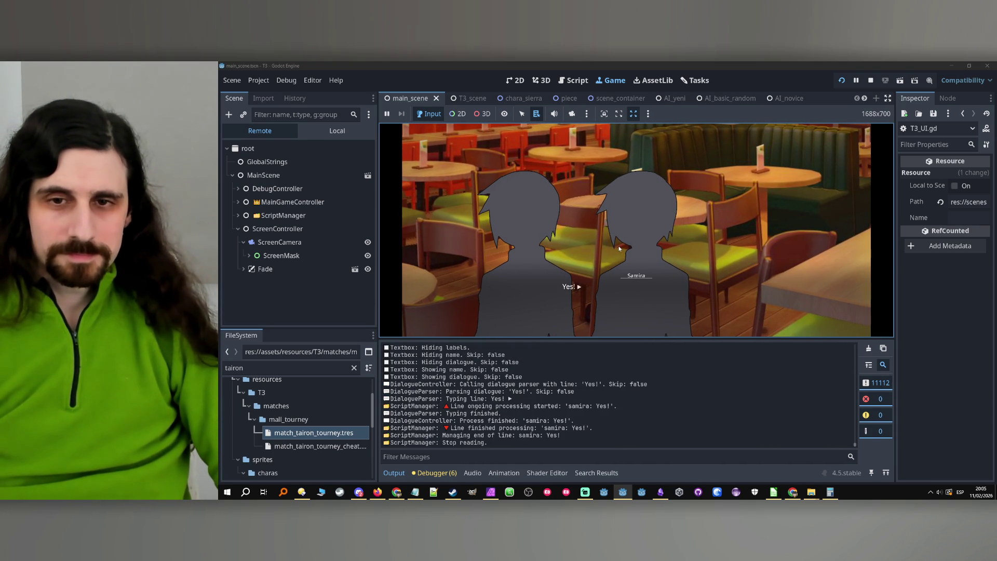
pyautogui.click(618, 248)
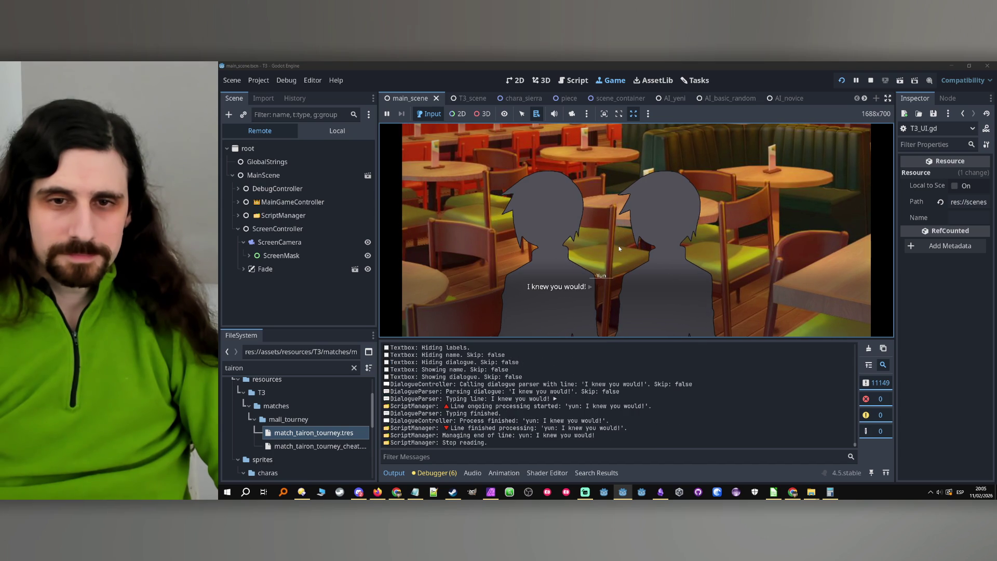
pyautogui.click(619, 248)
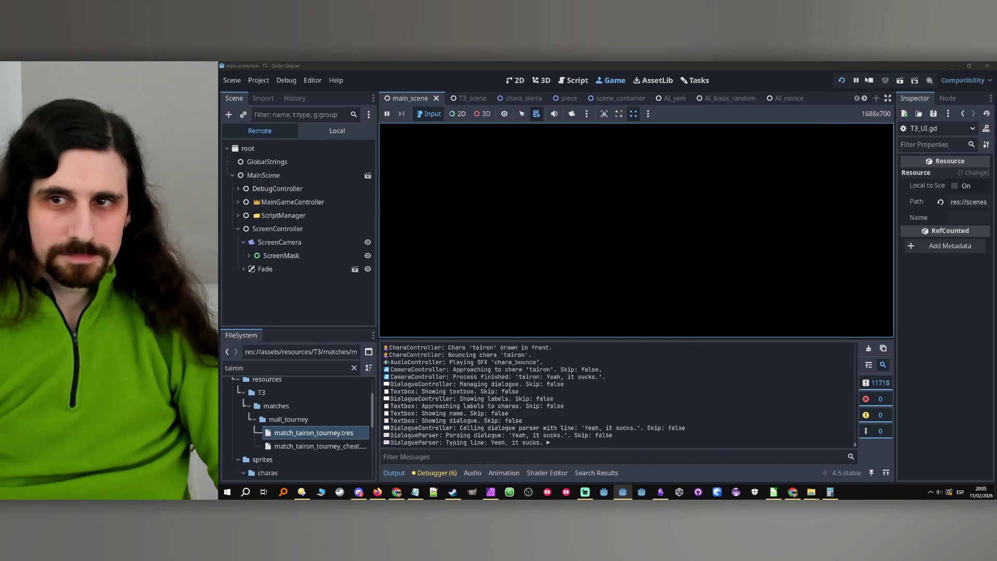
pyautogui.click(871, 81)
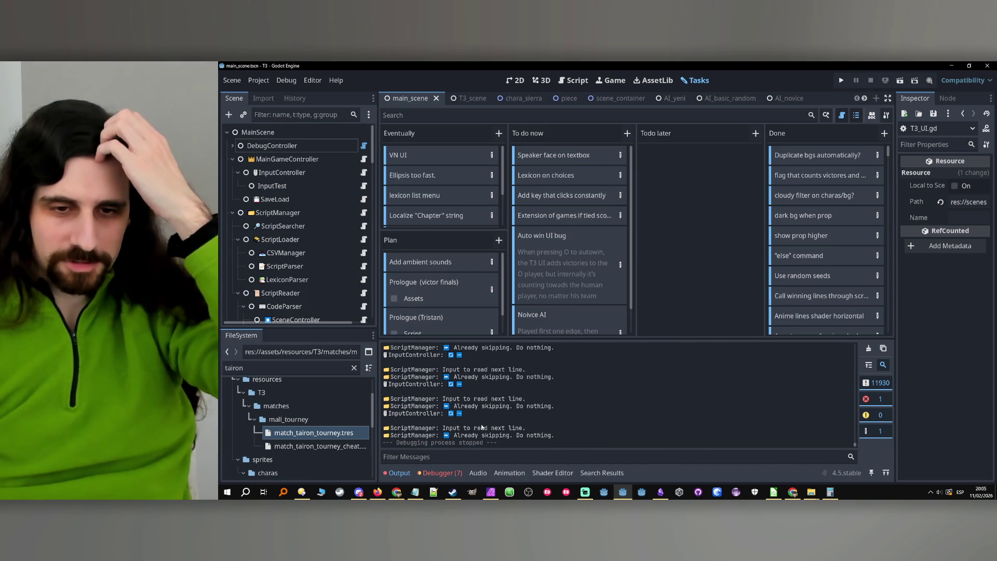
# - Check the debugger's Errors tab, then switch to the T3 Worktime spreadsheet in Chrome
pyautogui.click(442, 473)
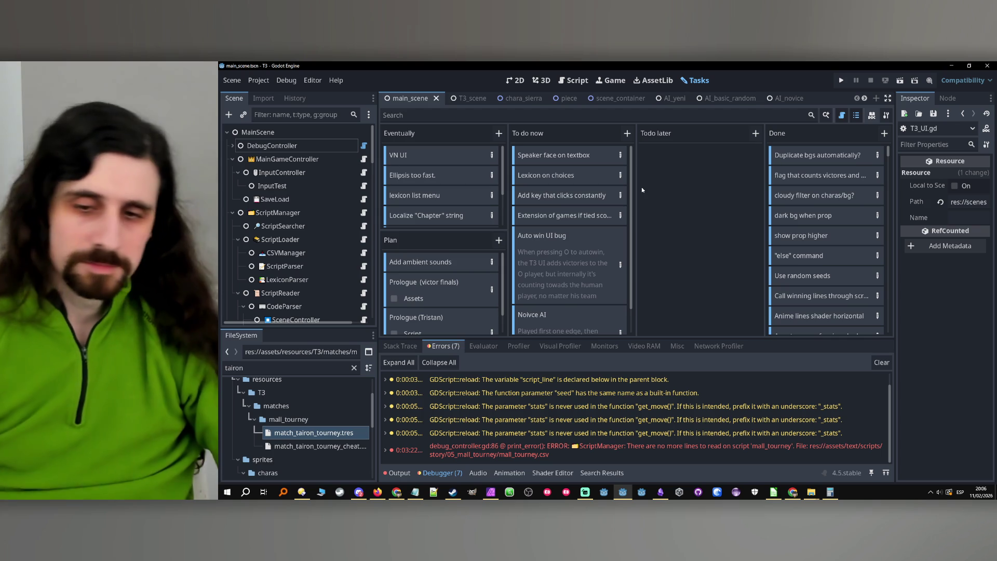
pyautogui.click(792, 492)
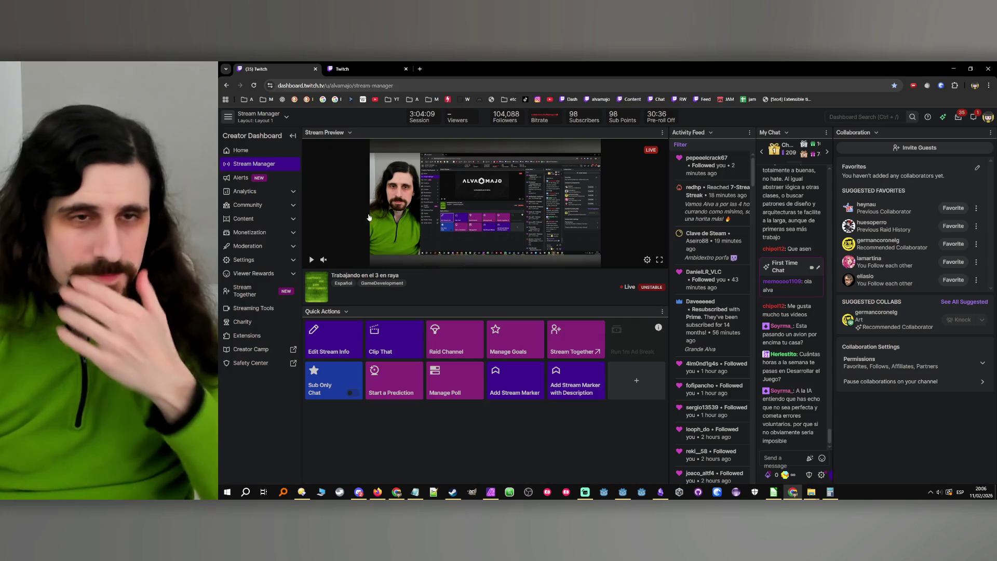
pyautogui.click(396, 491)
pyautogui.scroll(-20, 373, 343)
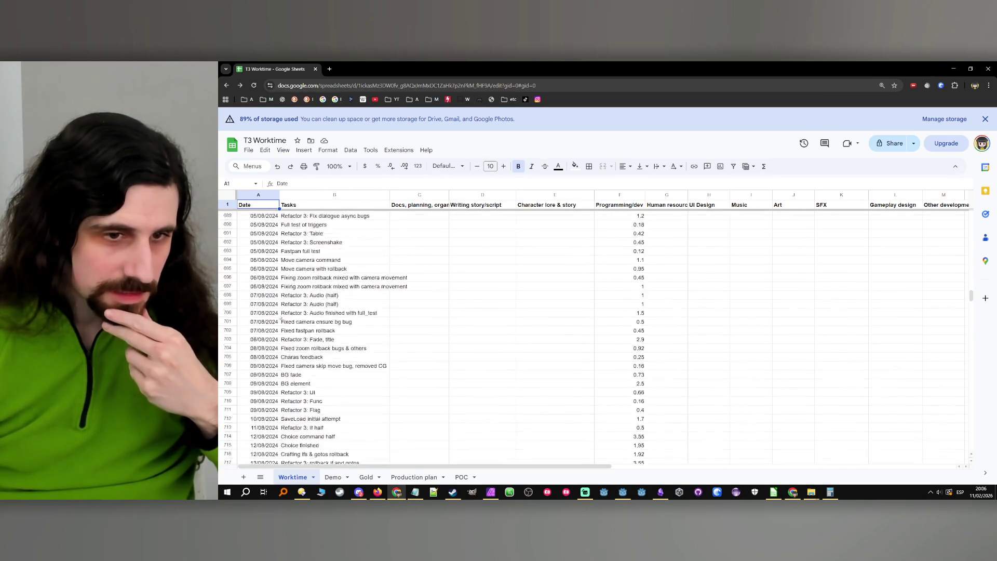
# - Start a new row below the 10/02/2026 entry with the date 11/02/2026
pyautogui.scroll(20, 291, 324)
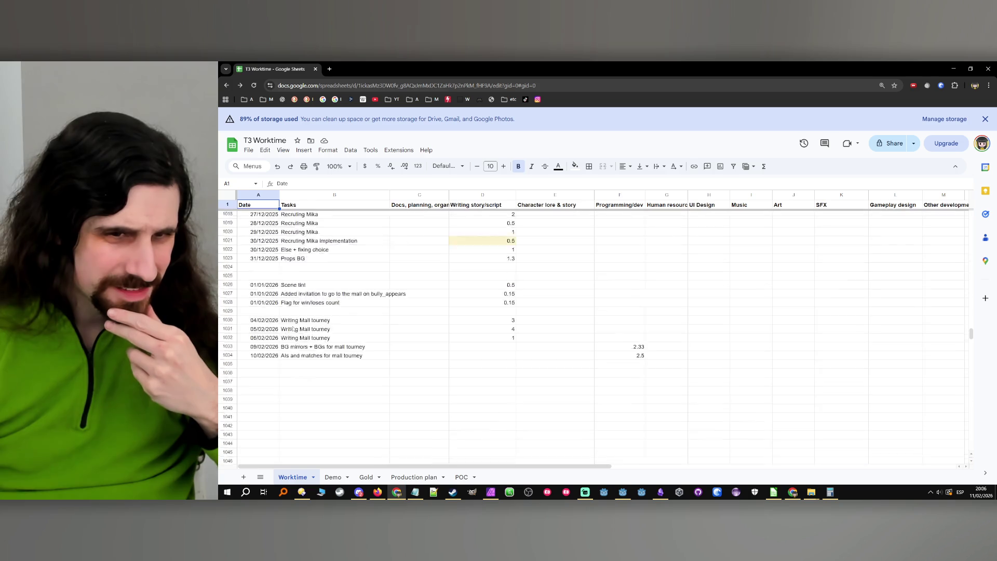
pyautogui.click(270, 357)
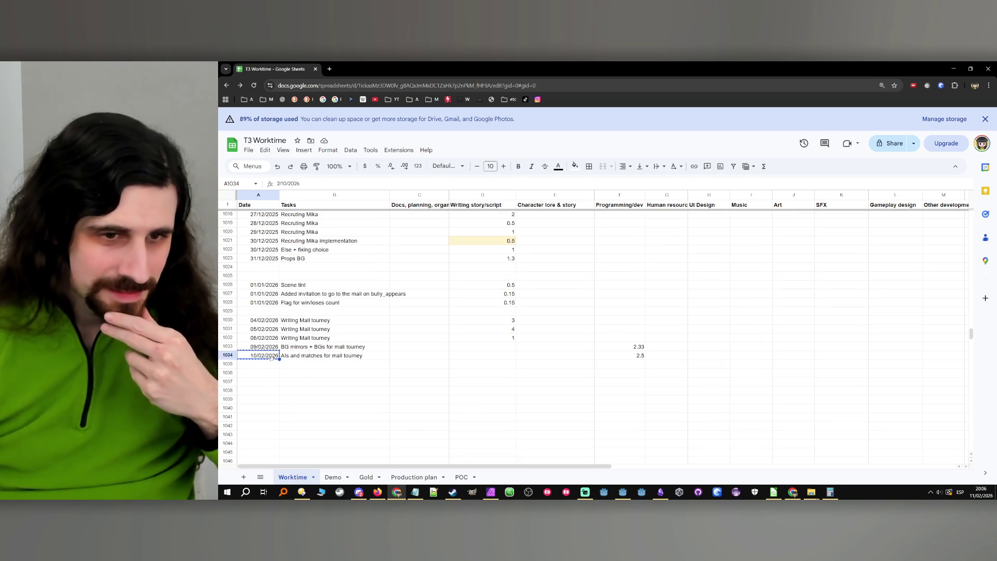
pyautogui.click(272, 366)
pyautogui.write('10/02/2026')
pyautogui.press('Return')
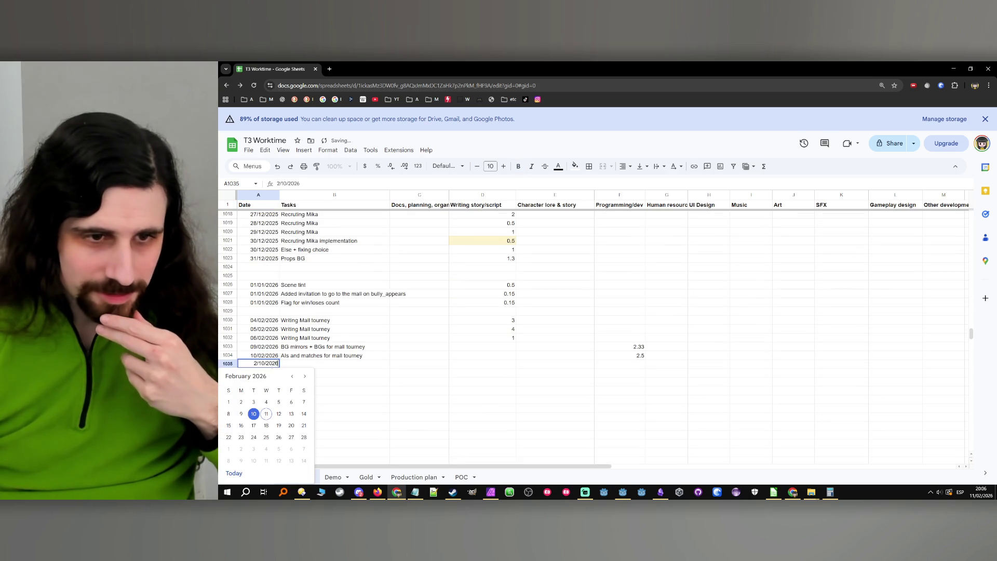
pyautogui.click(265, 414)
# - Enter 'Checking the mall tourney script and fixing multiple bugs' with 3 Programming/dev hours
pyautogui.click(305, 364)
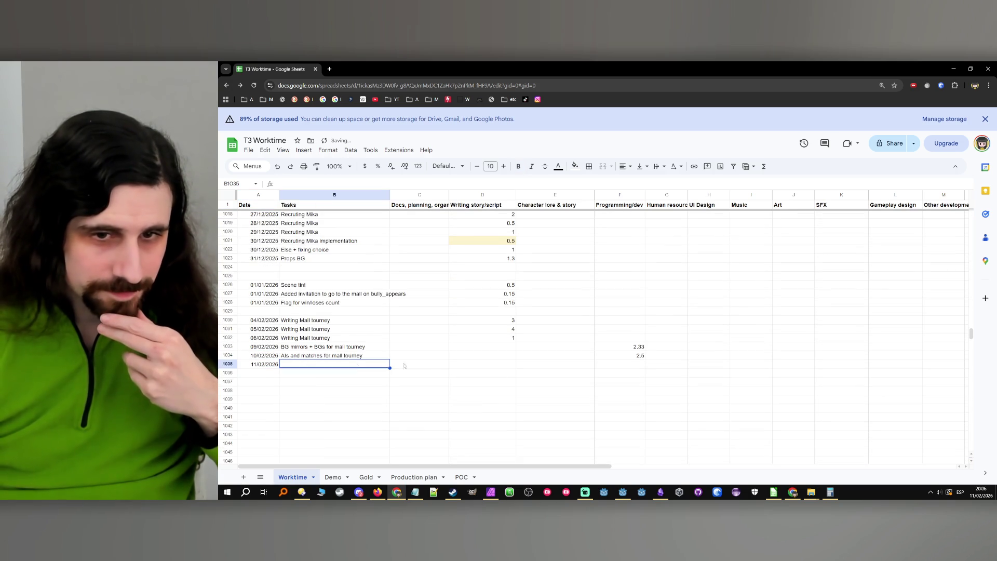
pyautogui.doubleClick(378, 364)
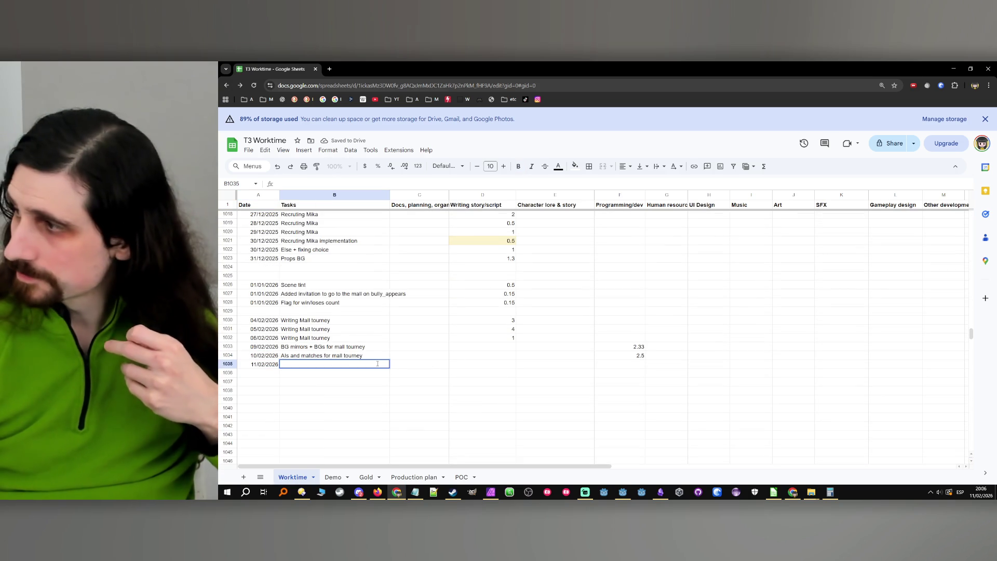
pyautogui.write('F')
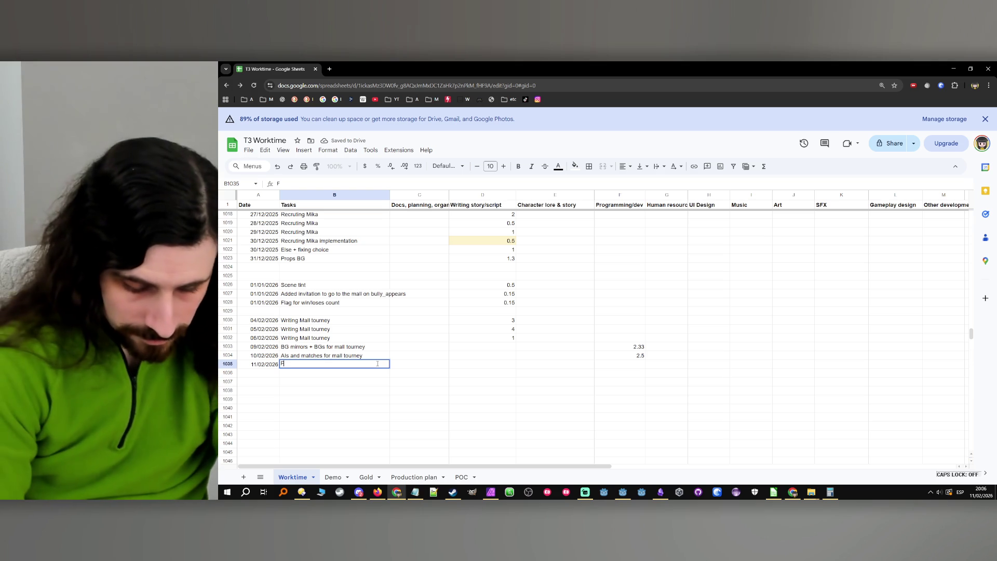
pyautogui.write('ixing mult')
pyautogui.press('BackSpace')
pyautogui.press('BackSpace')
pyautogui.press('BackSpace')
pyautogui.write('Checking the mall t')
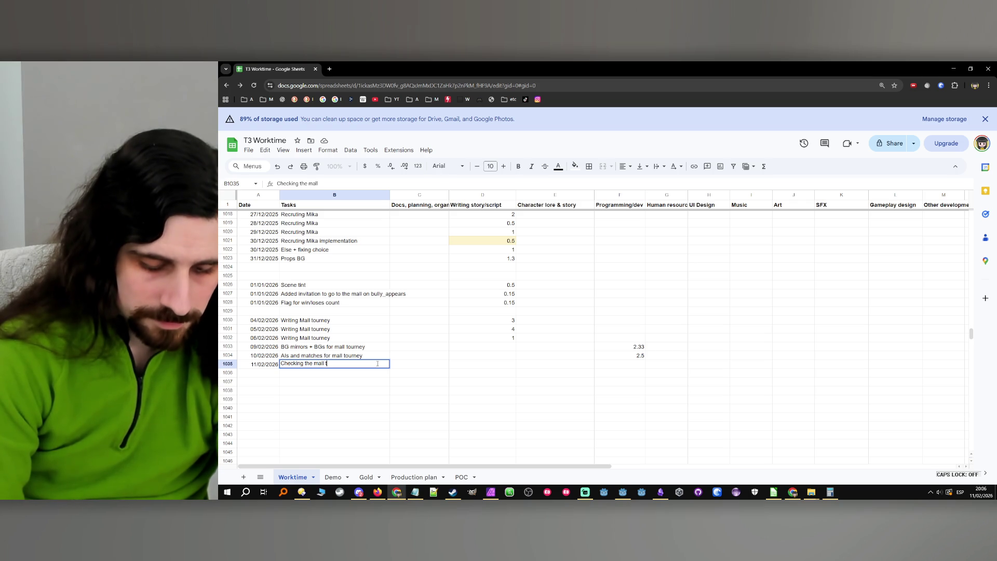
pyautogui.write('ourney ')
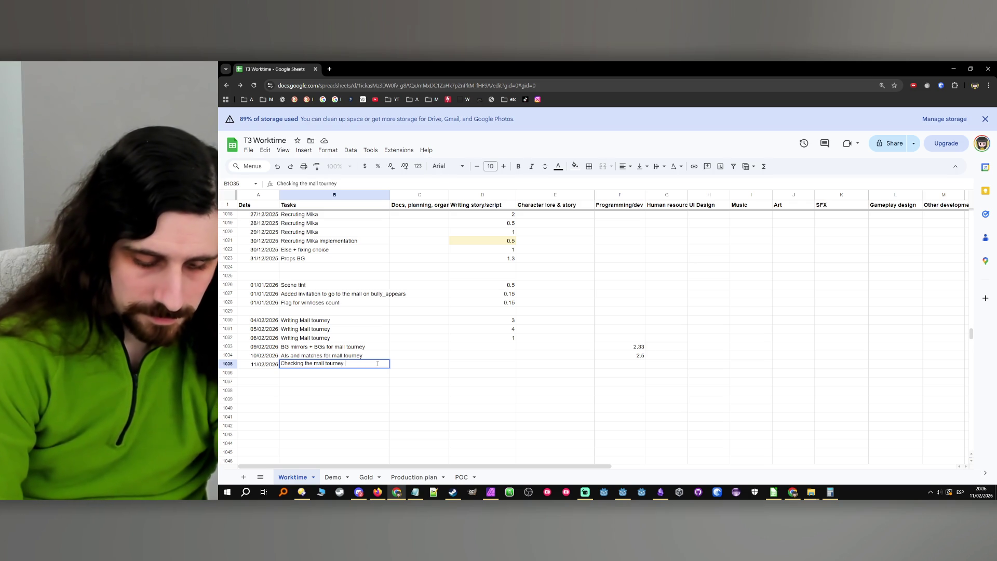
pyautogui.write('script and')
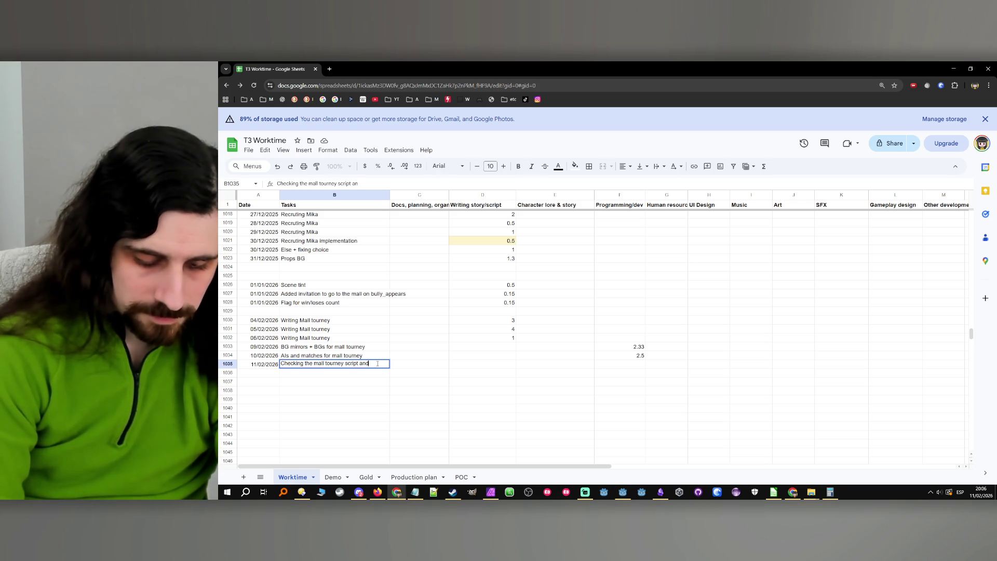
pyautogui.write(' fixing multiple bugs')
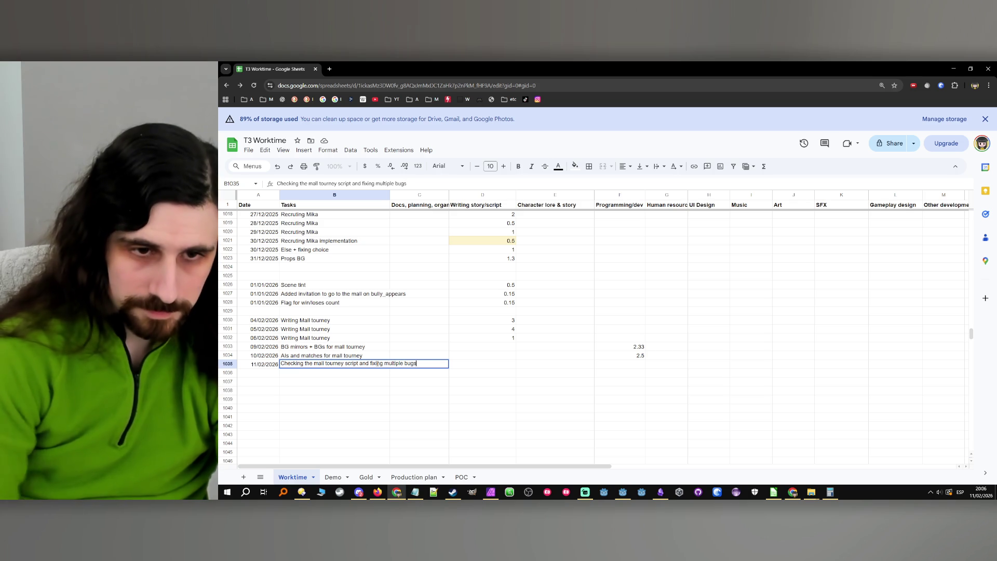
pyautogui.click(626, 365)
pyautogui.write('3')
pyautogui.click(556, 382)
pyautogui.click(421, 384)
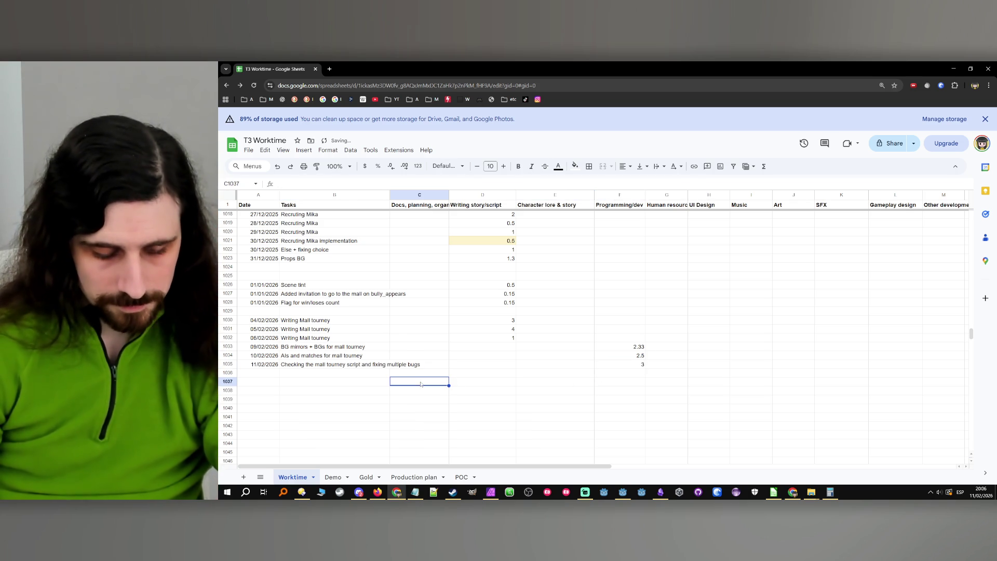
# - Return to Godot Engine and save the current scene
pyautogui.hotkey('alt', 'Tab')
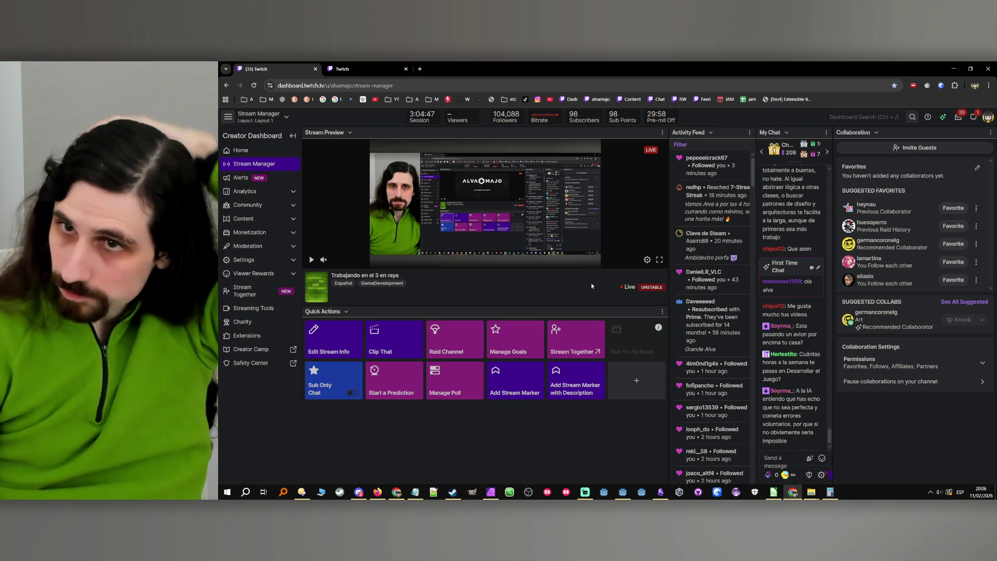
pyautogui.click(952, 66)
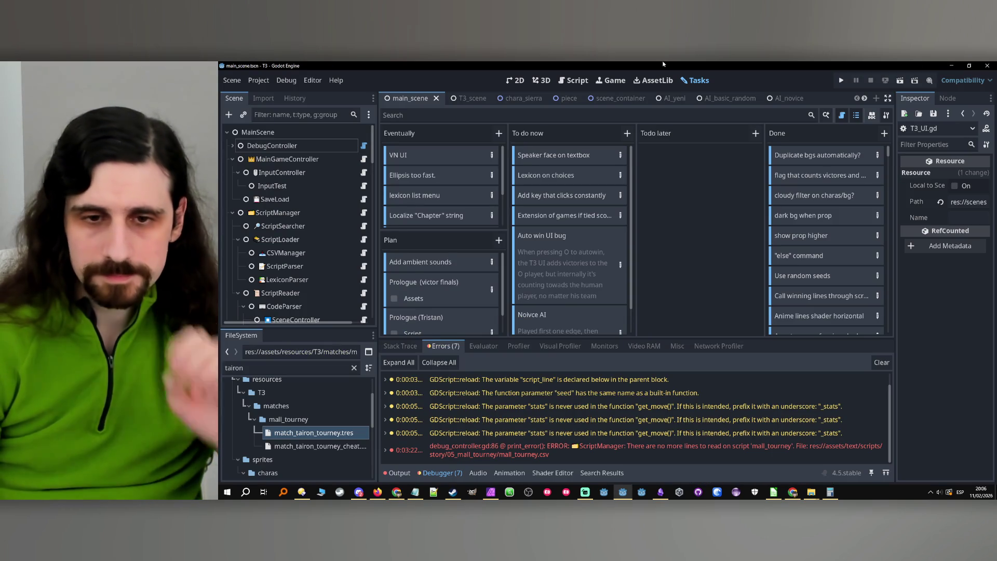
pyautogui.hotkey('ctrl', 's')
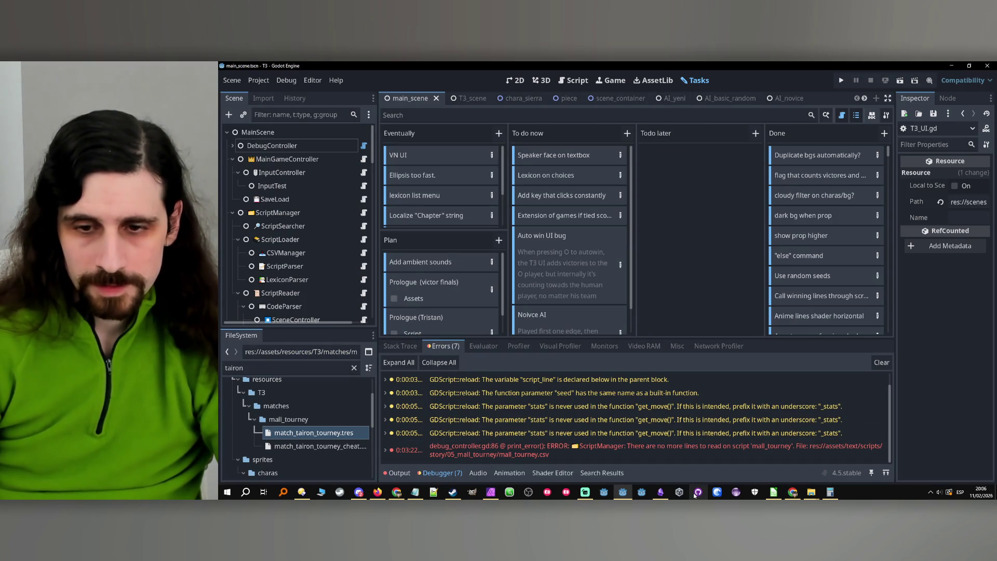